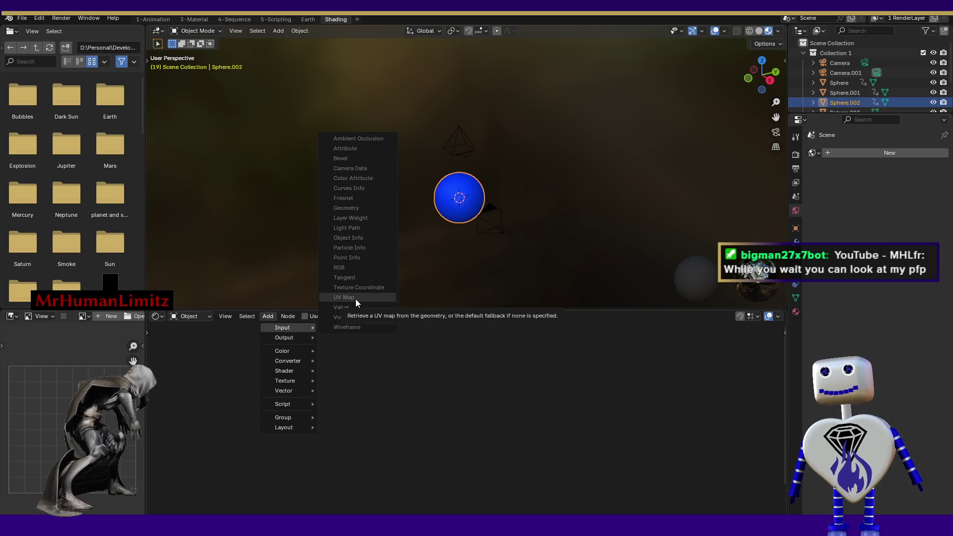
# - Browse the Add node menu and search nodes for 'im', then cancel without adding anything
pyautogui.rightClick(383, 377)
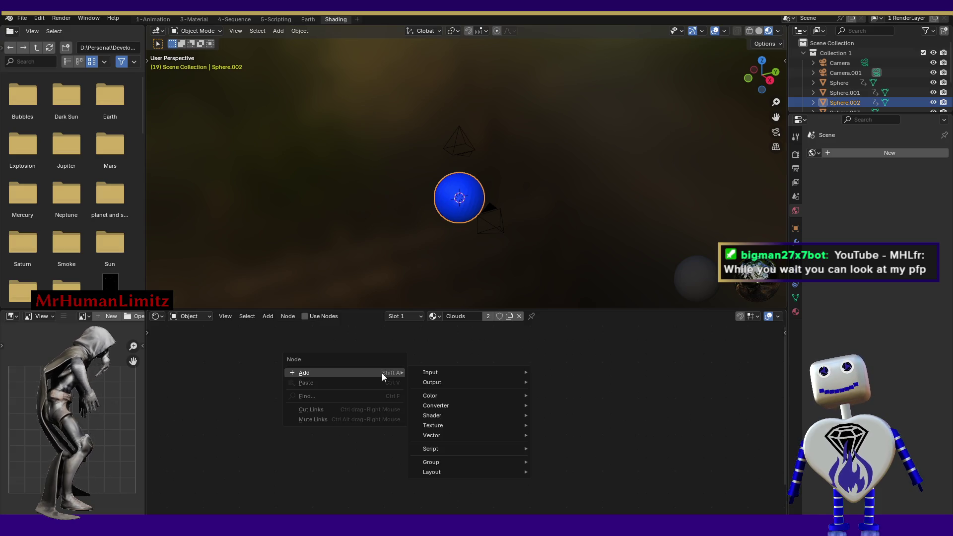
pyautogui.moveTo(447, 395)
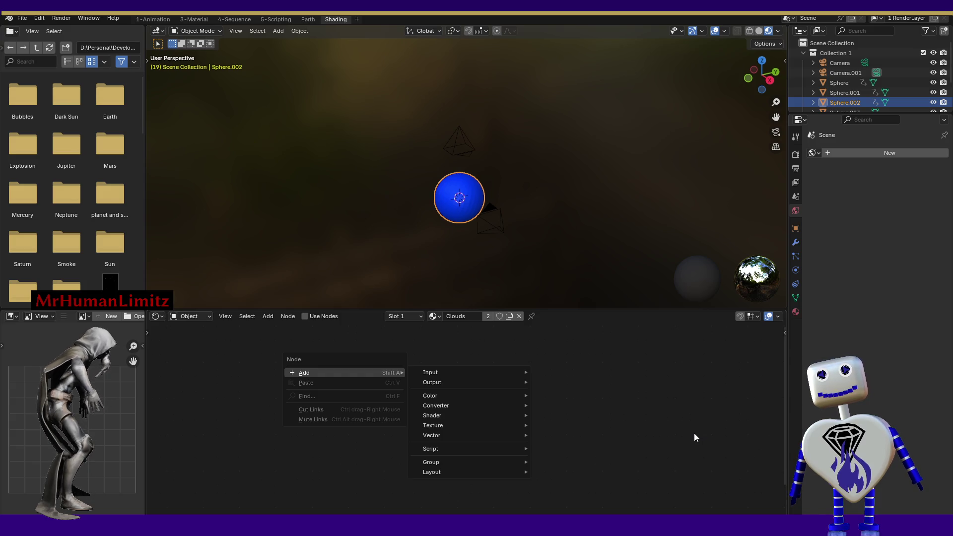
pyautogui.click(693, 436)
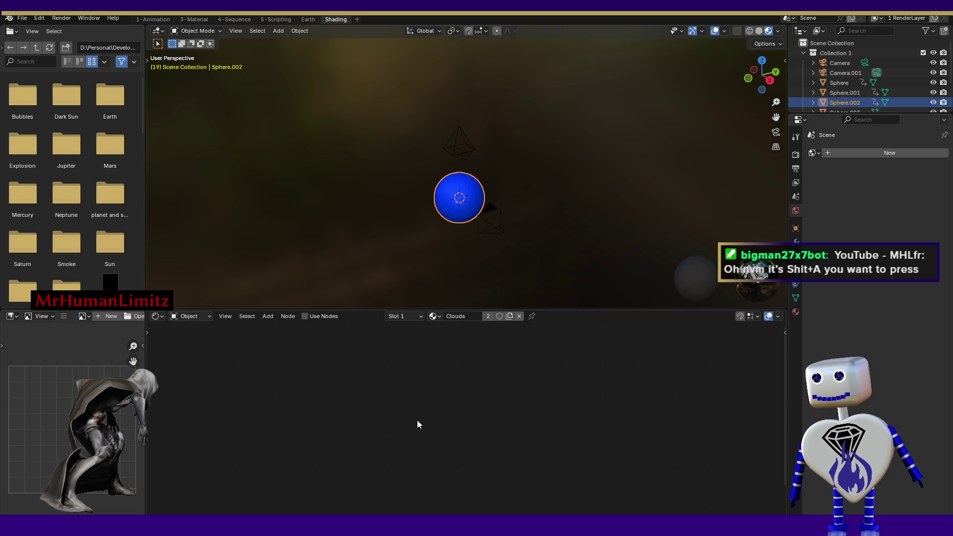
pyautogui.hotkey('shift', 'a')
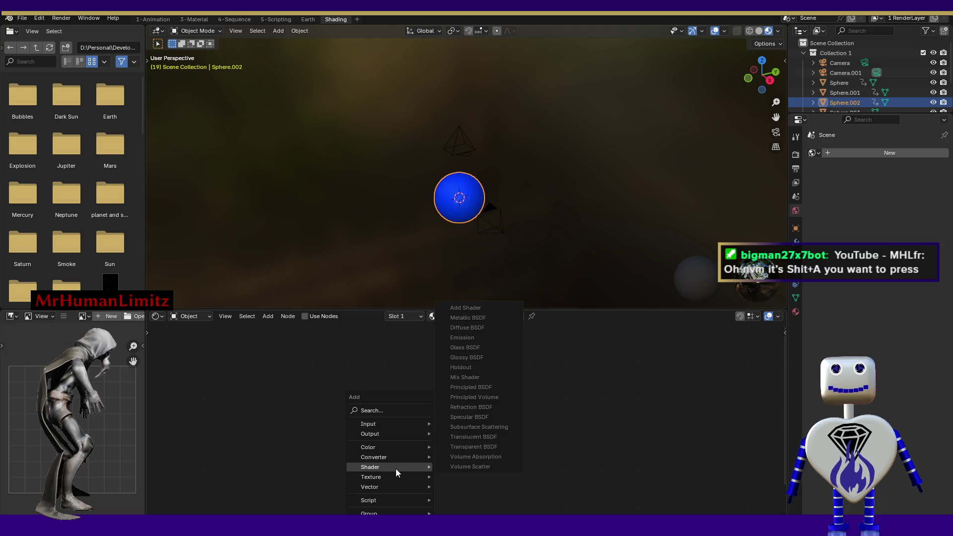
pyautogui.click(391, 410)
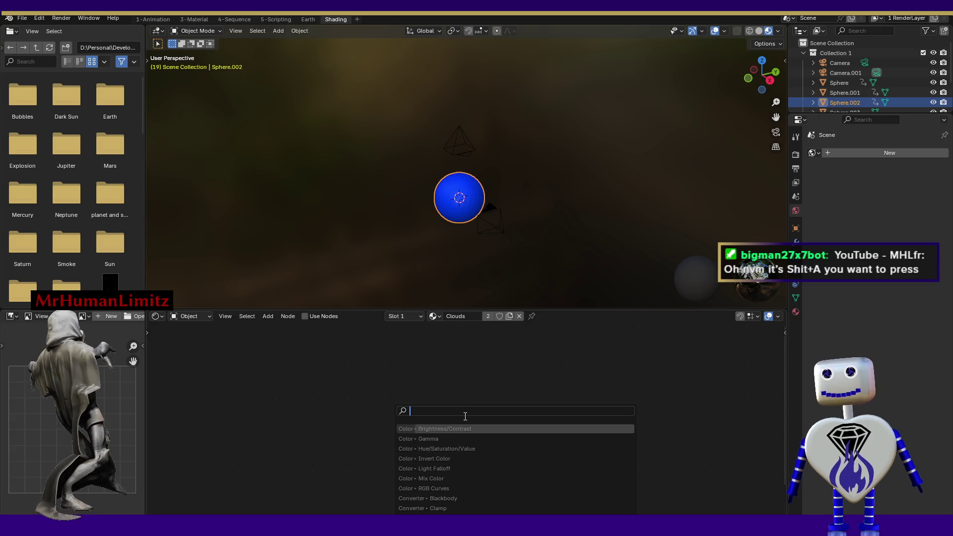
pyautogui.write('im')
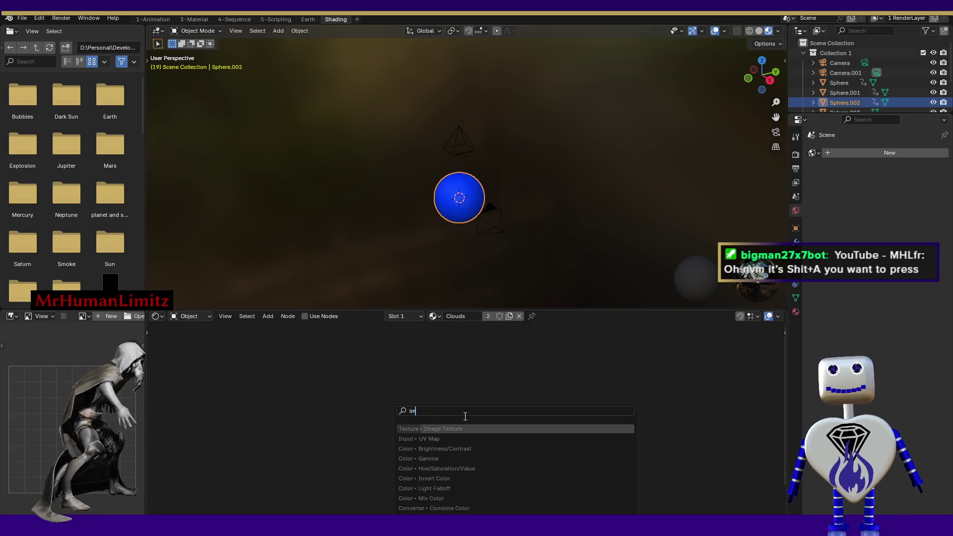
pyautogui.press('Escape')
# - Reopen and look through the node add menus several times without adding a node
pyautogui.rightClick(445, 387)
pyautogui.moveTo(444, 386)
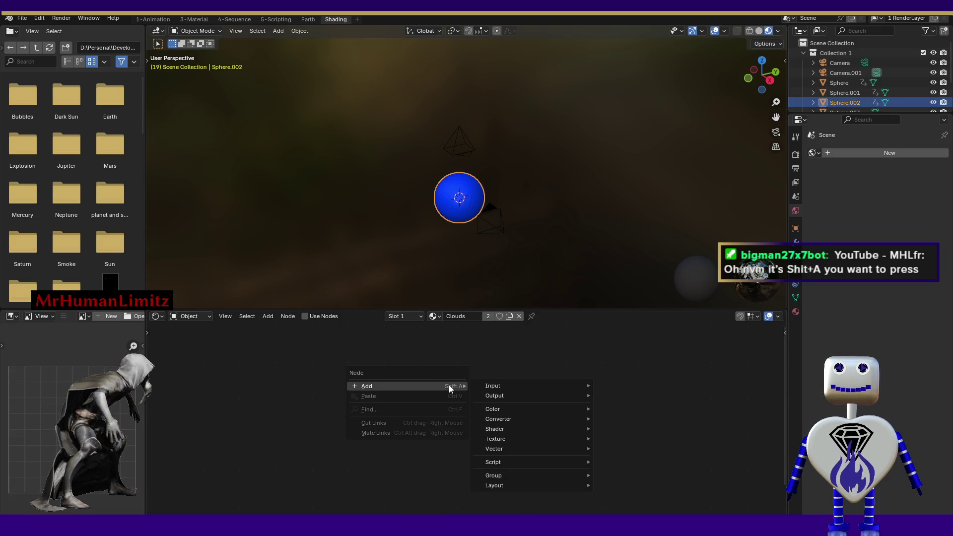
pyautogui.moveTo(515, 442)
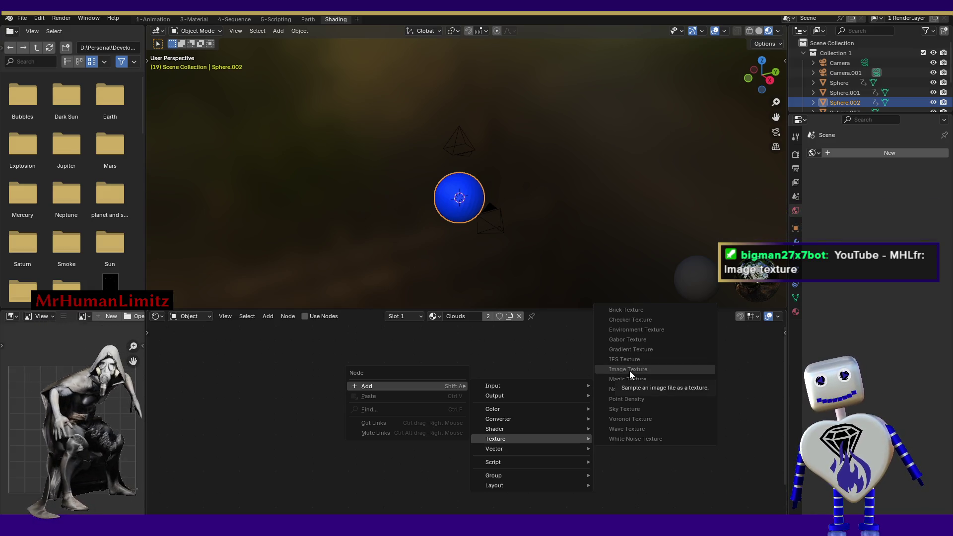
pyautogui.press('Escape')
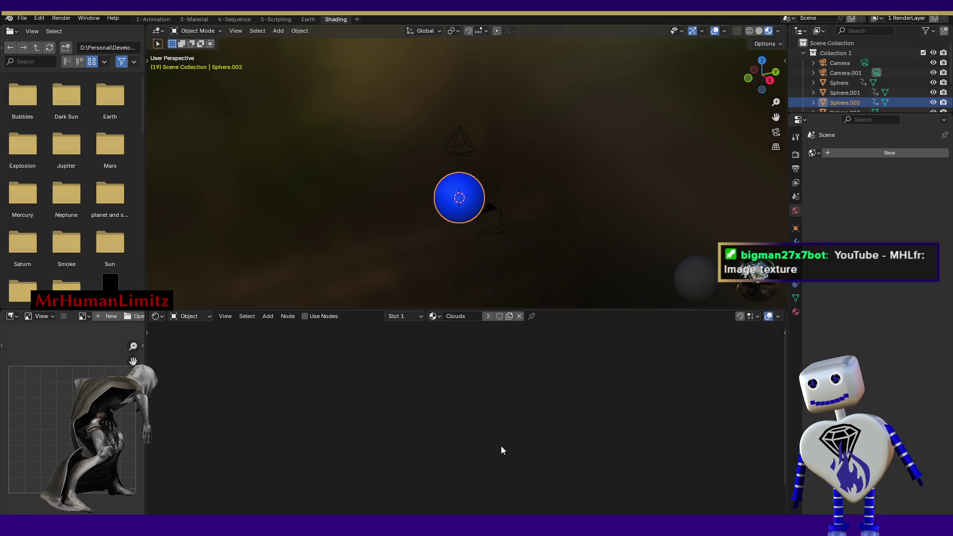
pyautogui.rightClick(448, 429)
pyautogui.press('Escape')
pyautogui.rightClick(427, 424)
pyautogui.moveTo(435, 423)
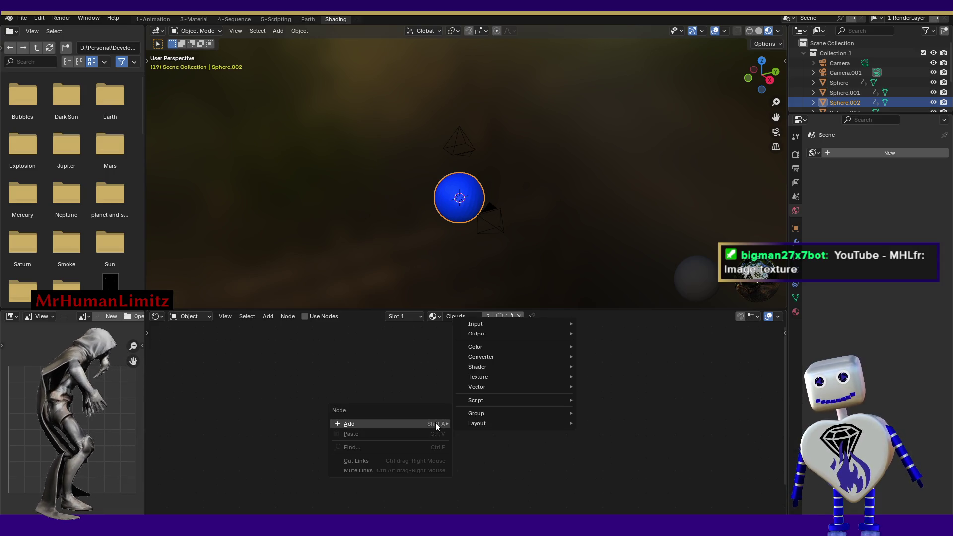
pyautogui.moveTo(501, 377)
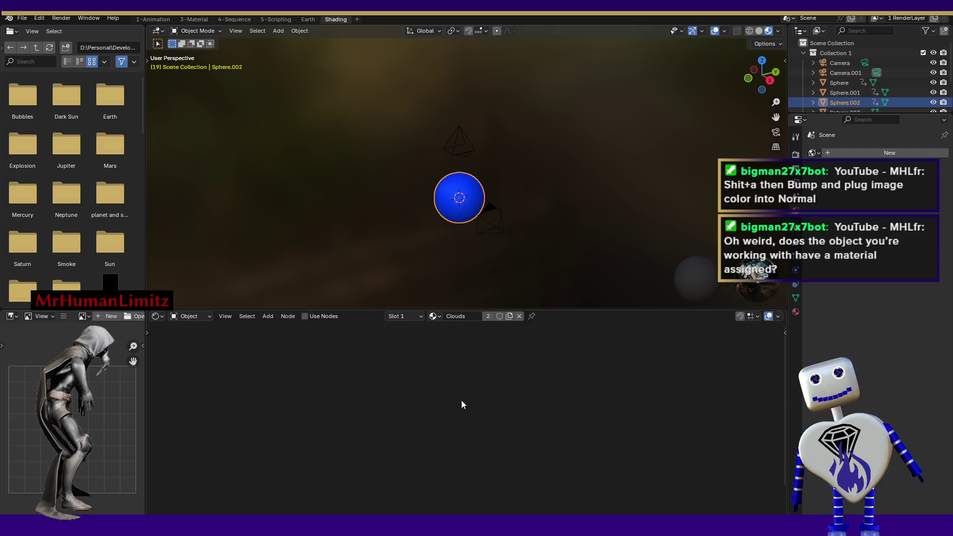
# - Try the Earth material on the sphere, restore Clouds, view Slot 1, and enter 3-Material workspace
pyautogui.click(434, 317)
pyautogui.click(443, 341)
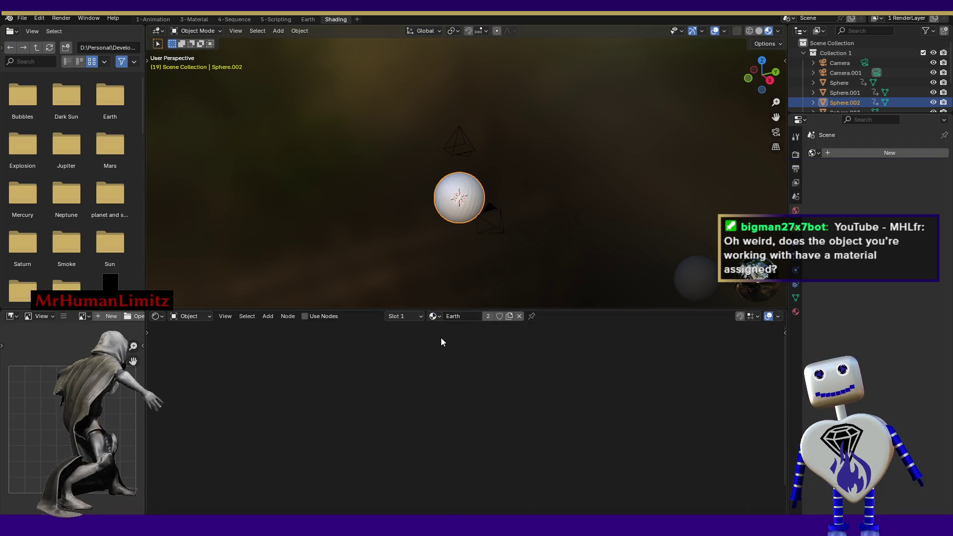
pyautogui.click(431, 317)
pyautogui.click(441, 330)
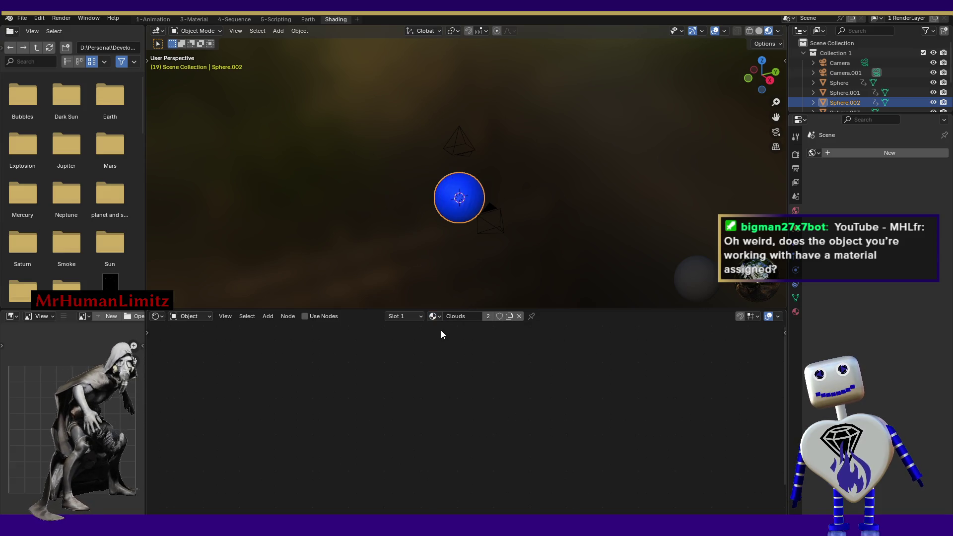
pyautogui.click(423, 318)
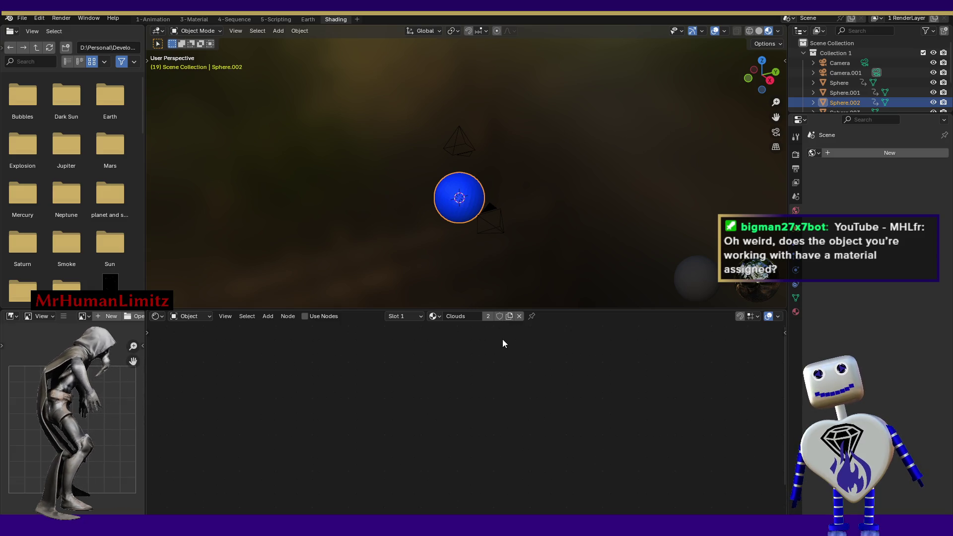
pyautogui.click(193, 21)
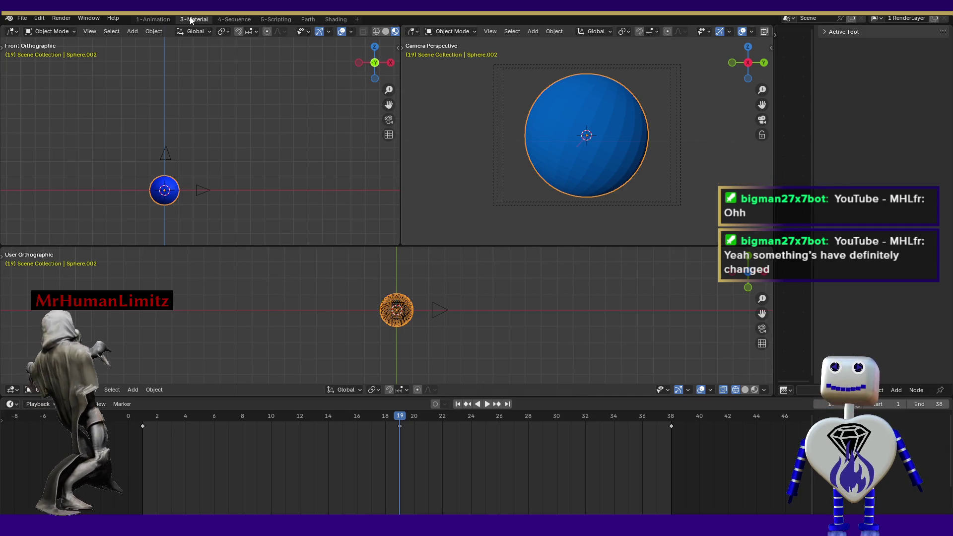
pyautogui.click(330, 20)
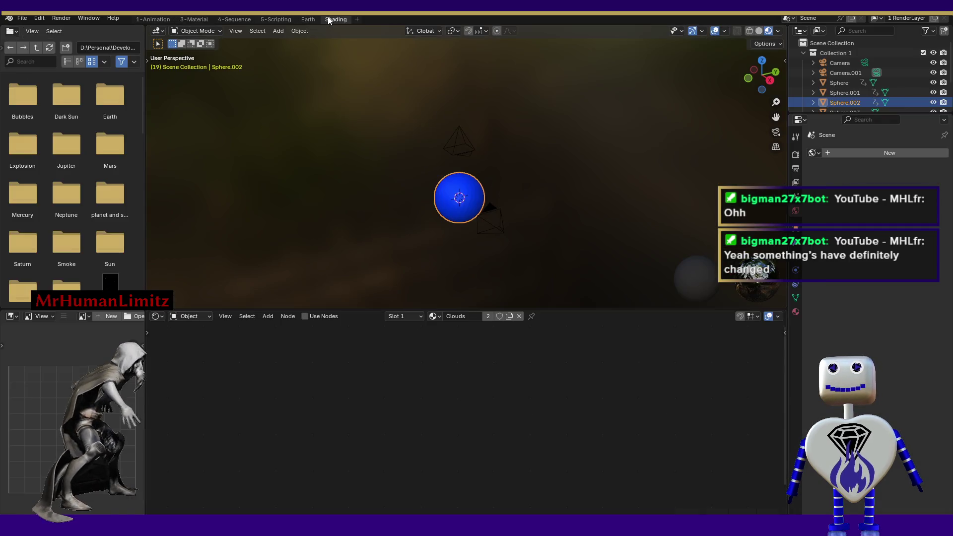
pyautogui.click(300, 18)
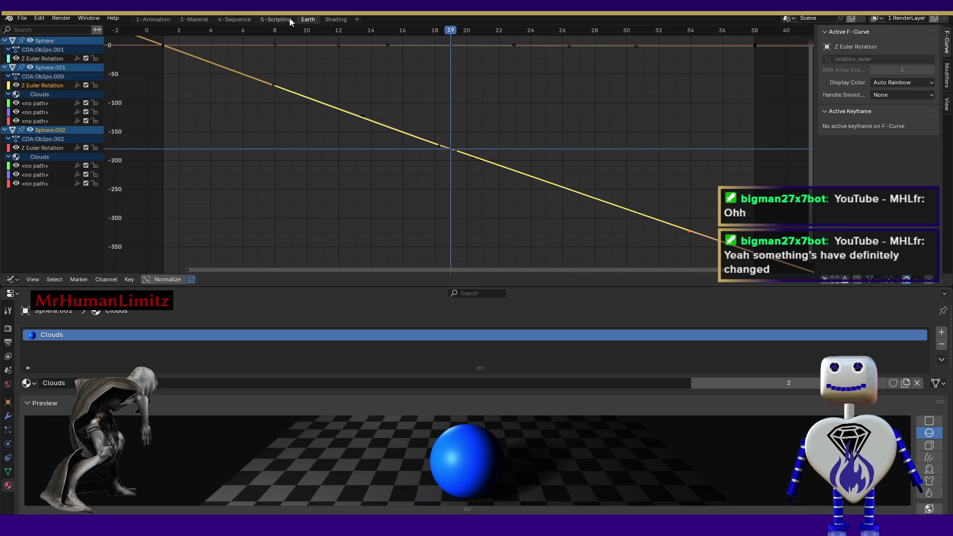
pyautogui.click(262, 19)
pyautogui.click(234, 19)
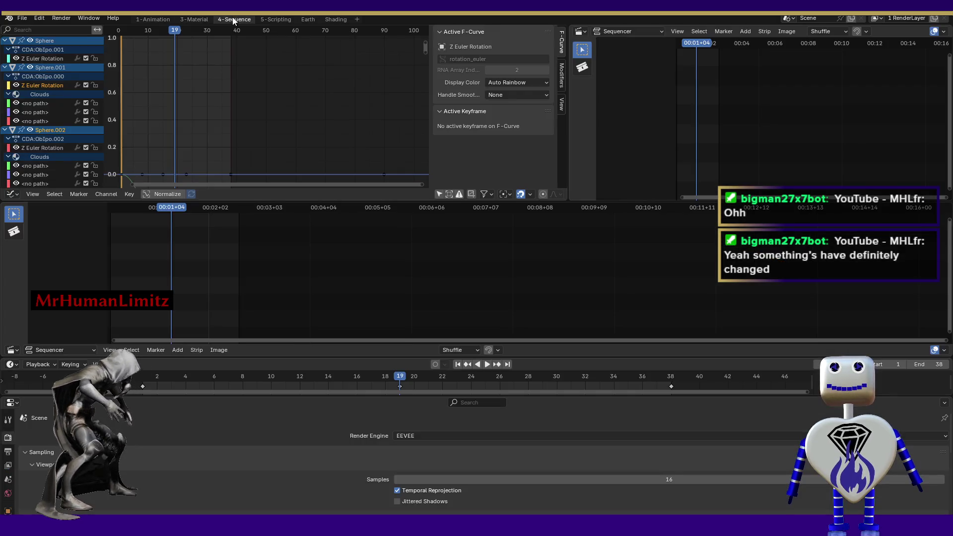
pyautogui.click(192, 19)
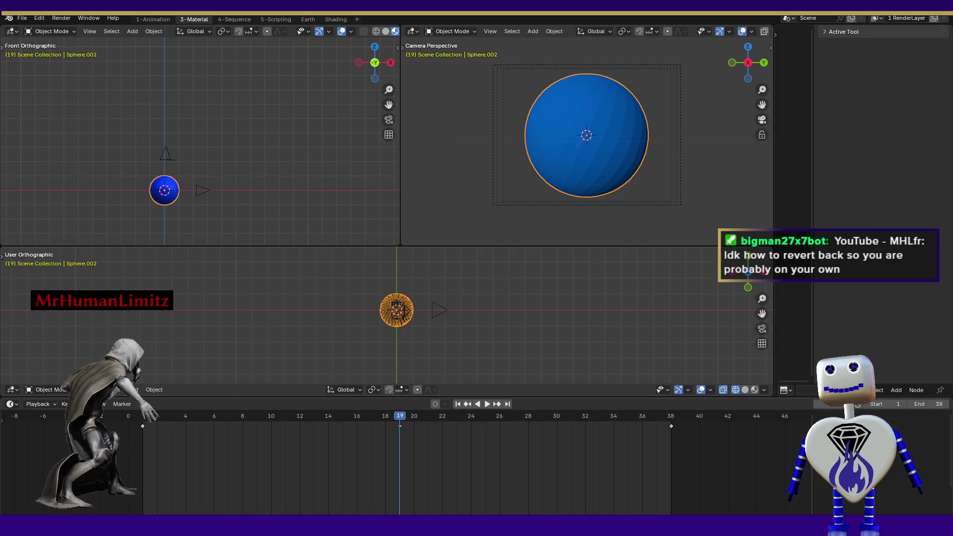
# - Look through the lower viewport's Select and Add menus, then switch to the YouTube channel in Chrome
pyautogui.click(114, 390)
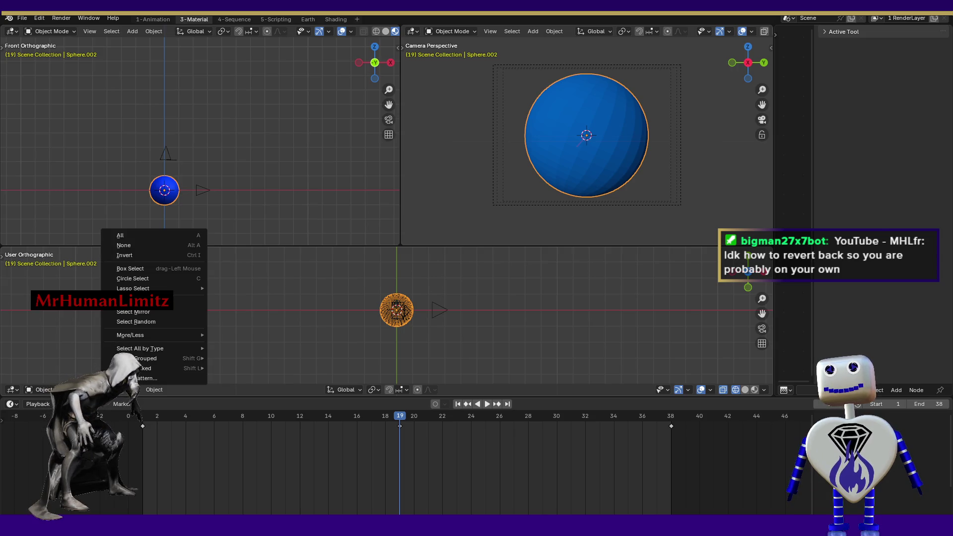
pyautogui.moveTo(134, 392)
pyautogui.click(134, 392)
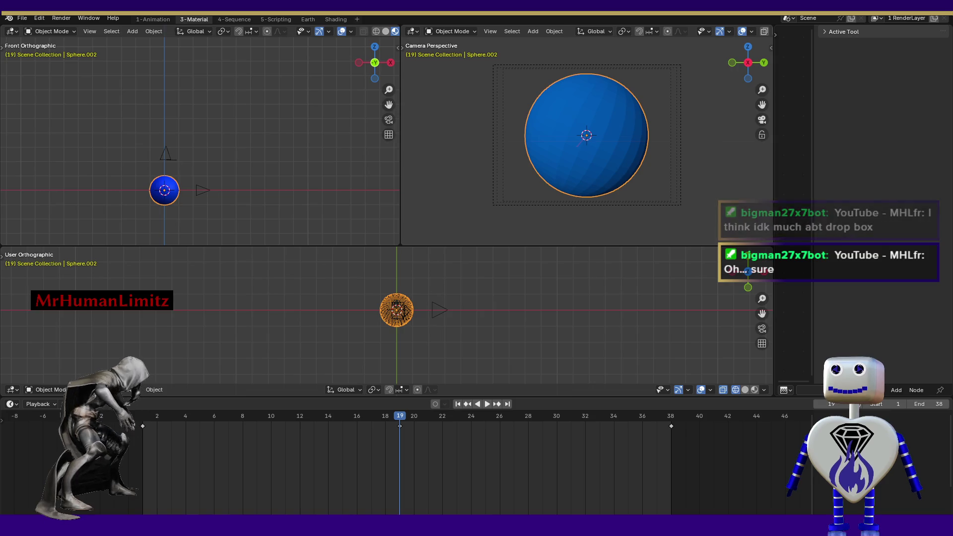
pyautogui.hotkey('alt', 'Tab')
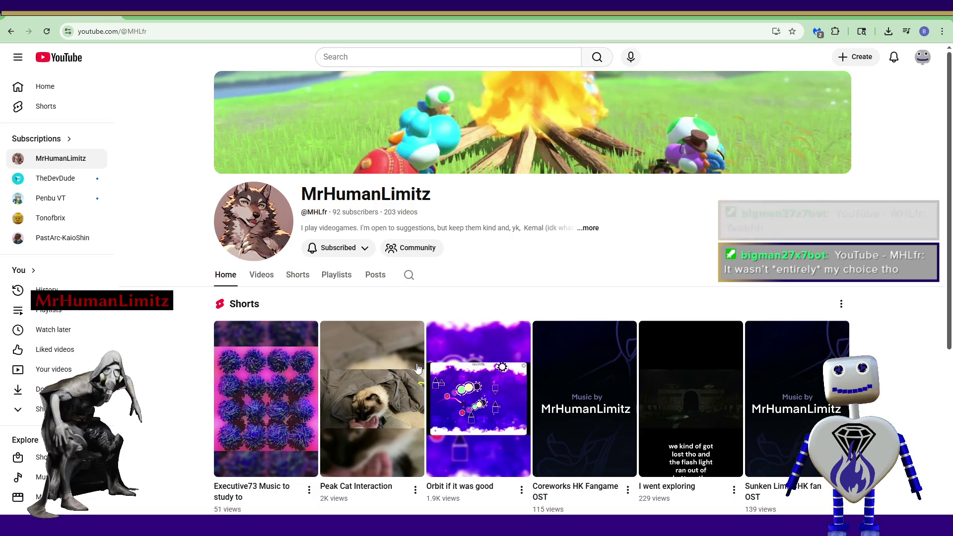
# - Watch the 'Orbit if it was good' Short from the channel page, then play it again
pyautogui.click(485, 381)
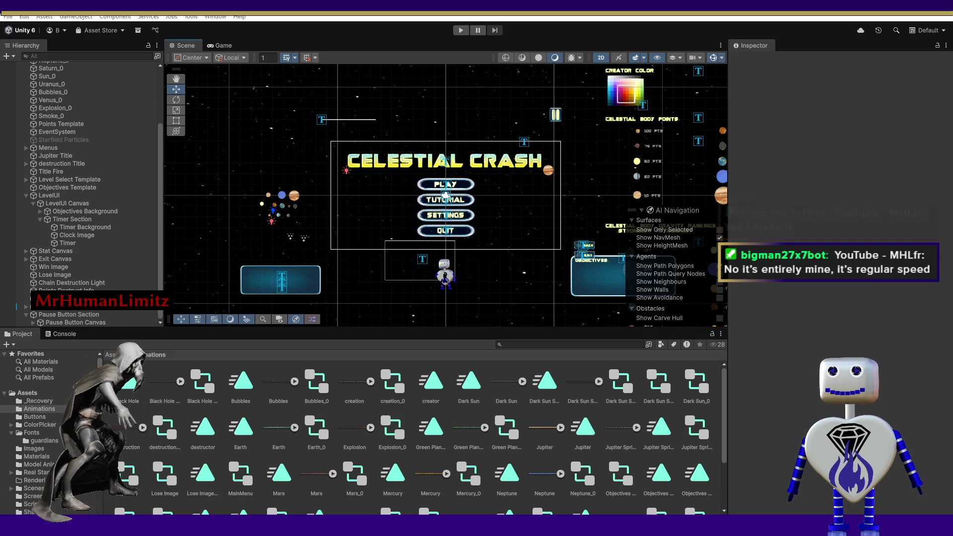
pyautogui.hotkey('alt', 'Tab')
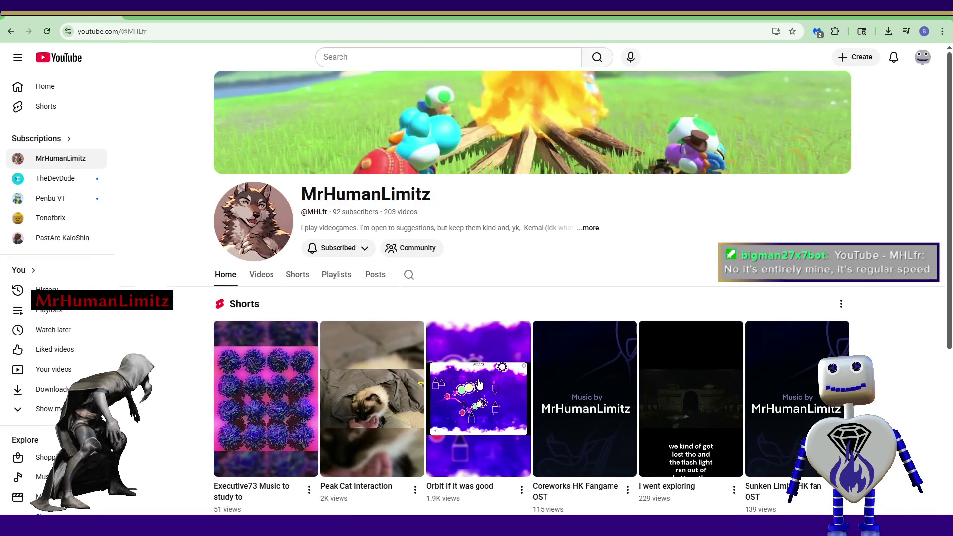
pyautogui.click(478, 382)
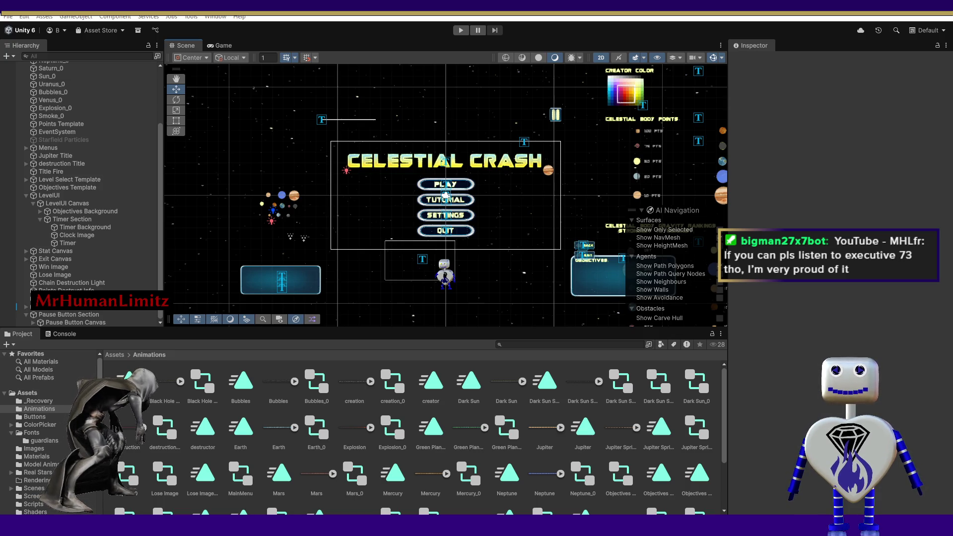
# - Bring the YouTube channel back maximized and play the 'Executive73 Music to study to' Short
pyautogui.hotkey('alt', 'Tab')
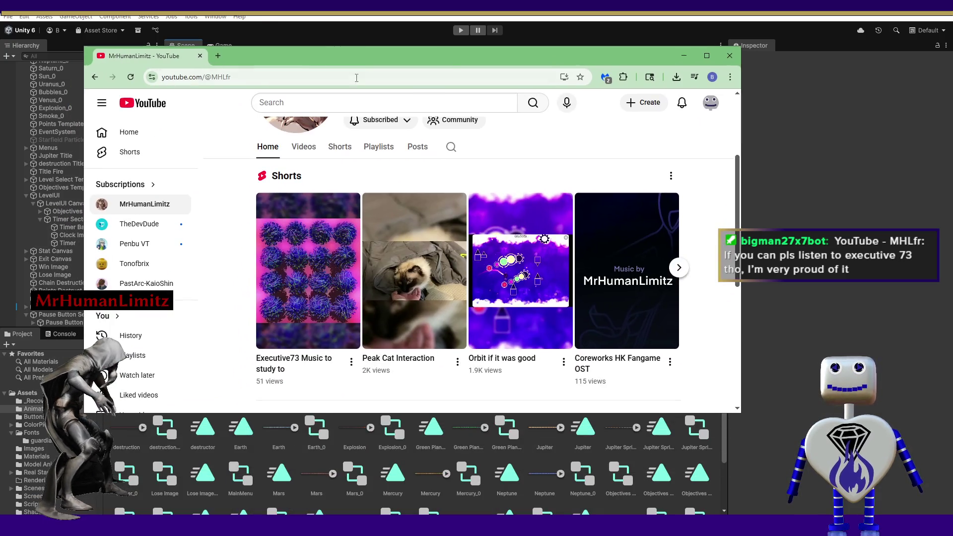
pyautogui.click(707, 56)
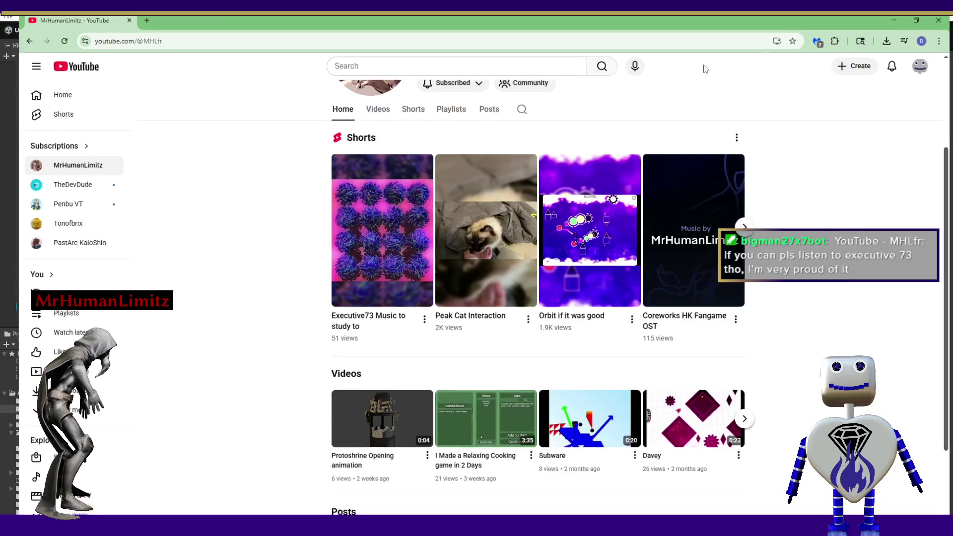
pyautogui.click(277, 298)
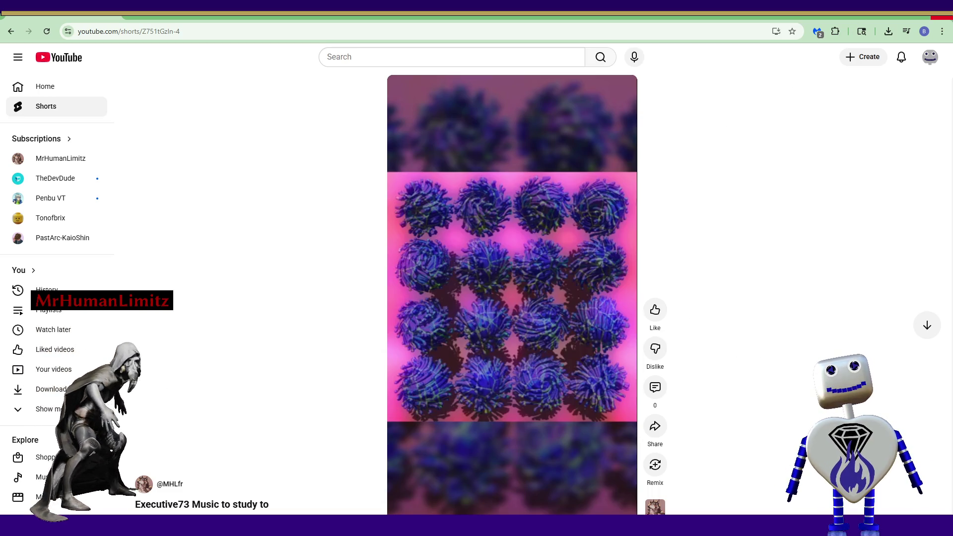
# - Close the Chrome window to get back to the Unity editor
pyautogui.click(896, 15)
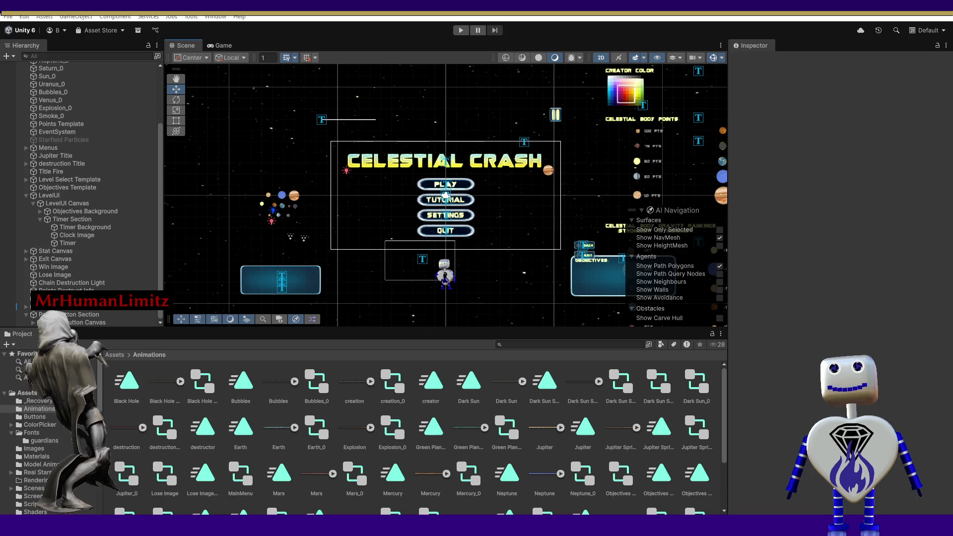
# - Switch over to the MainController.cs code in Visual Studio
pyautogui.hotkey('alt', 'Tab')
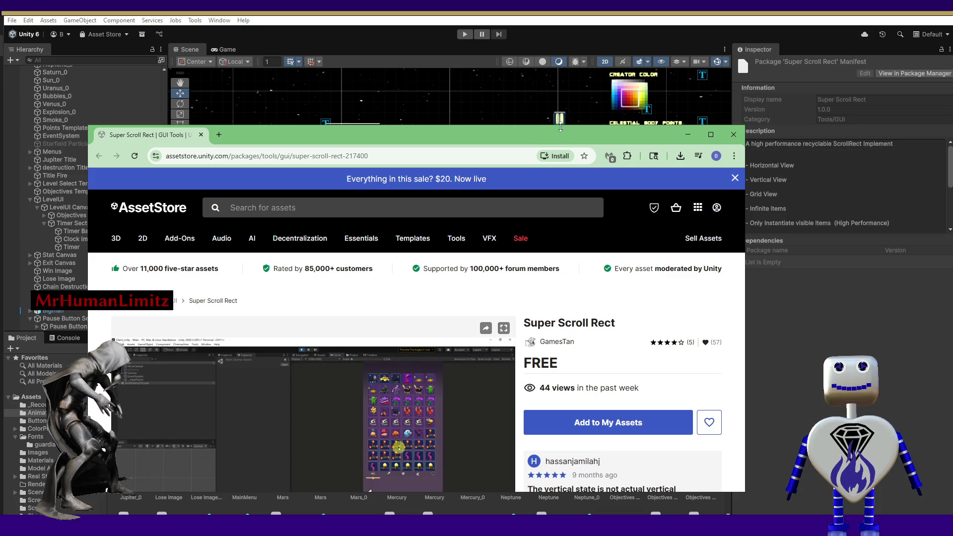
# - Make the Scroll Flow store page taller, watch its preview video, then close the page
pyautogui.moveTo(561, 127); pyautogui.dragTo(561, 38)
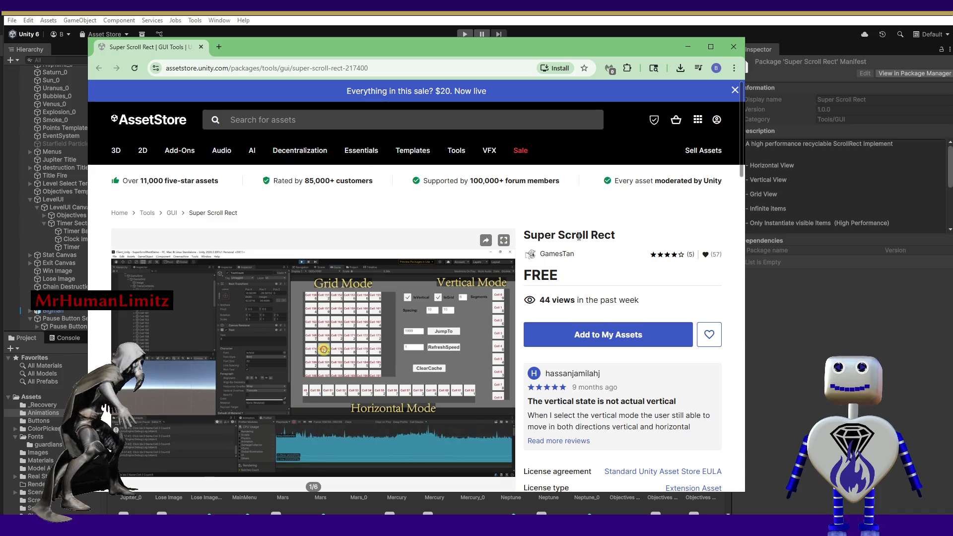
pyautogui.moveTo(504, 365)
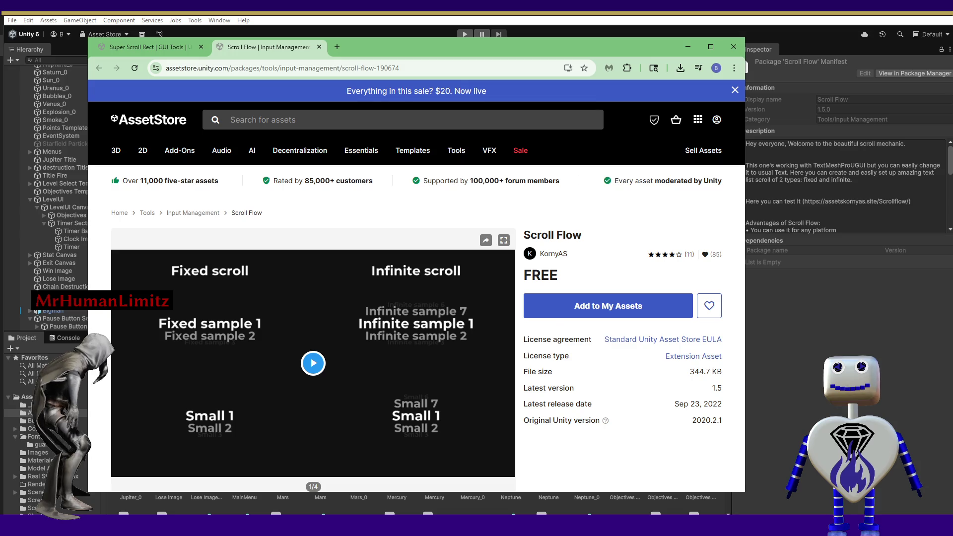
pyautogui.click(328, 365)
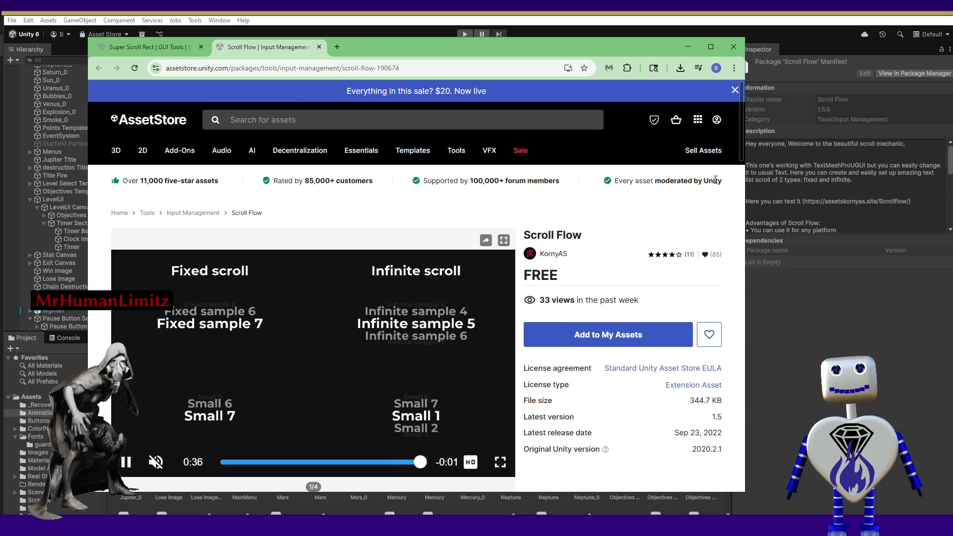
pyautogui.click(734, 47)
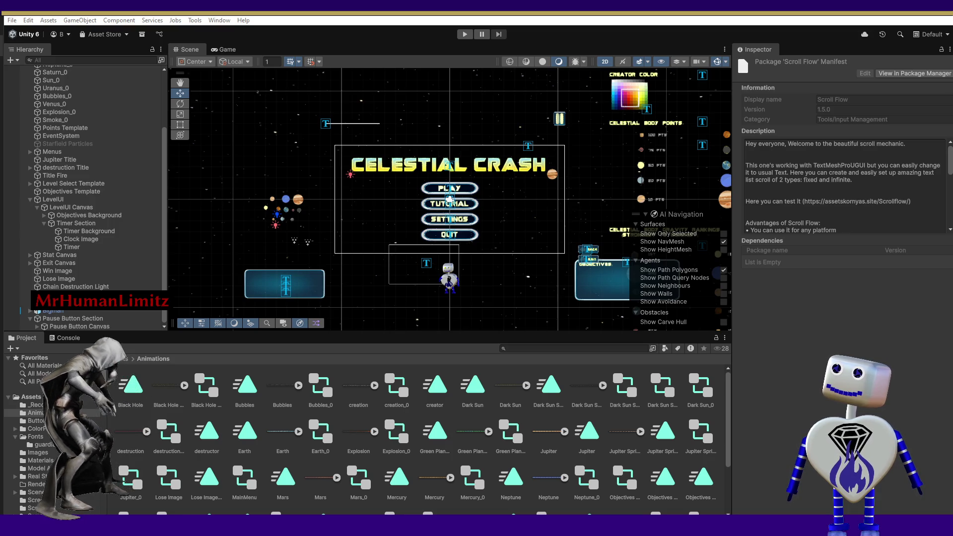
# - Bring up the Recyclable Scroll Rect package details in the Inspector
pyautogui.press('Up')
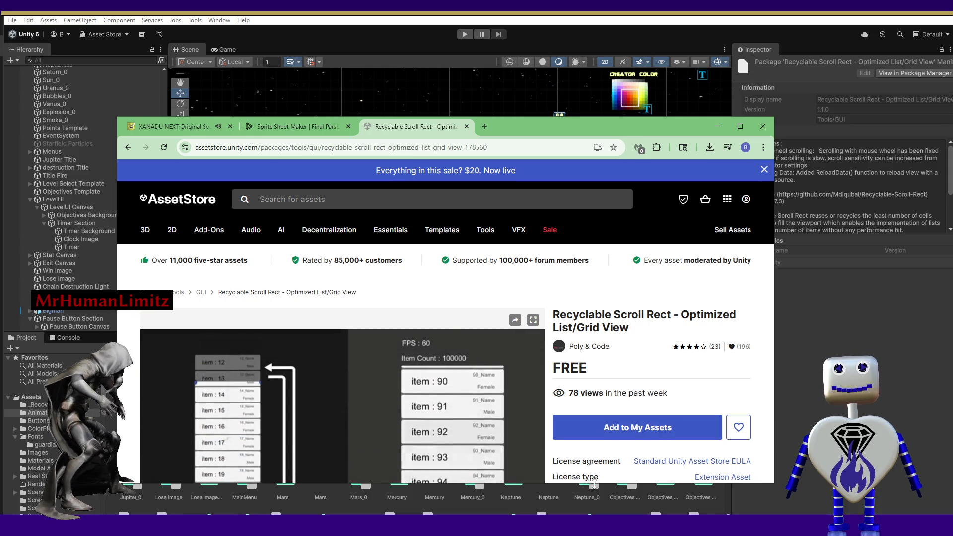
# - Stretch the browser window to show File size and Latest version, then return to the editor
pyautogui.moveTo(598, 484); pyautogui.dragTo(593, 514)
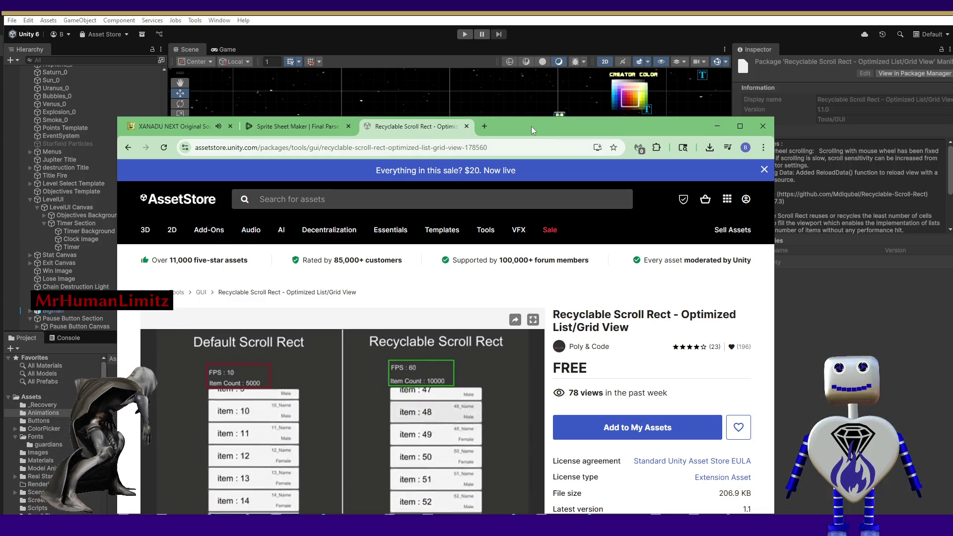
pyautogui.hotkey('alt', 'Tab')
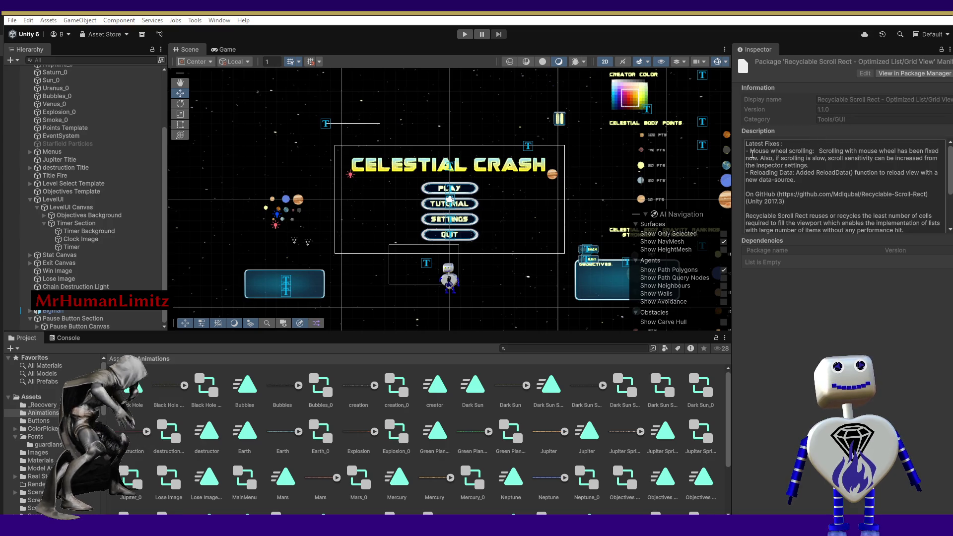
pyautogui.moveTo(950, 165)
pyautogui.mouseDown()
pyautogui.moveTo(950, 206)
pyautogui.moveTo(950, 174)
pyautogui.mouseUp()
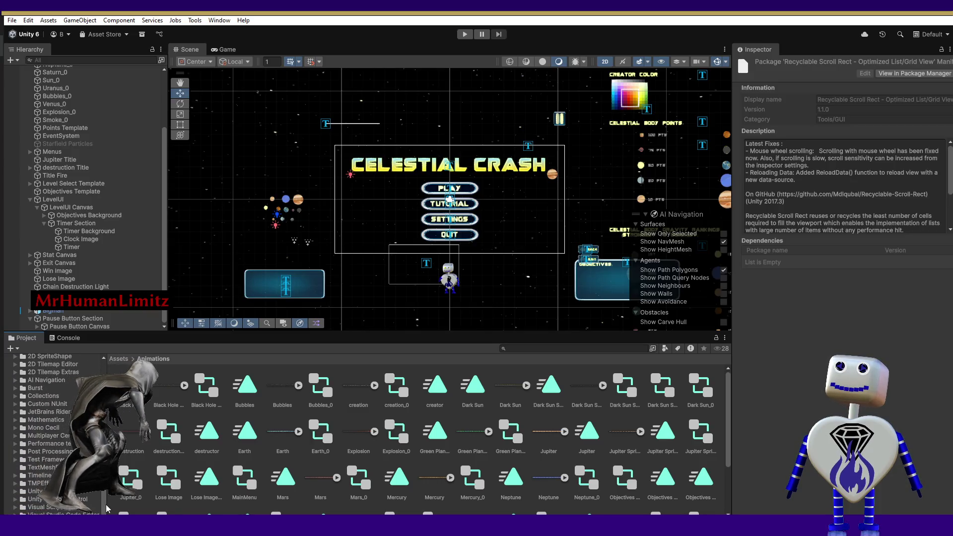
pyautogui.scroll(3, 97, 408)
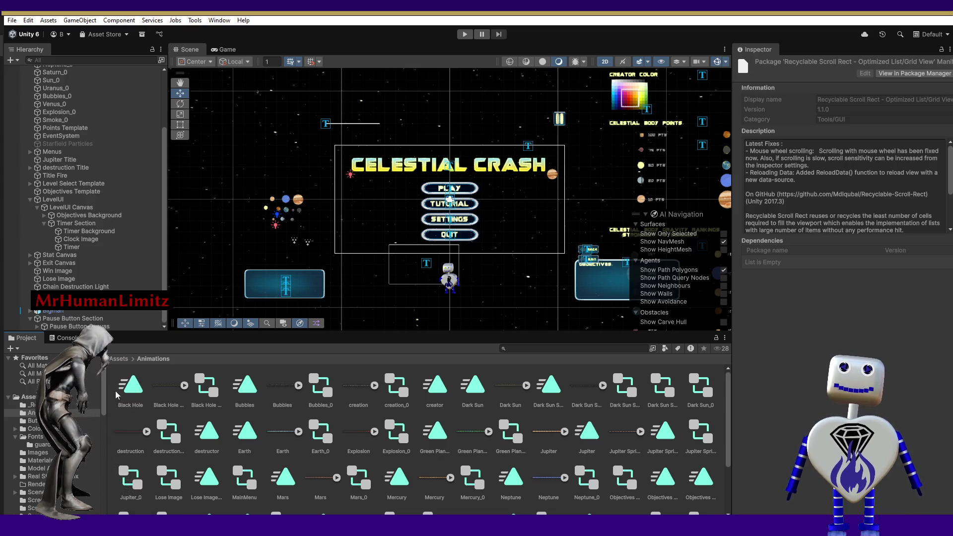
pyautogui.scroll(-2, 103, 397)
pyautogui.scroll(-5, 102, 398)
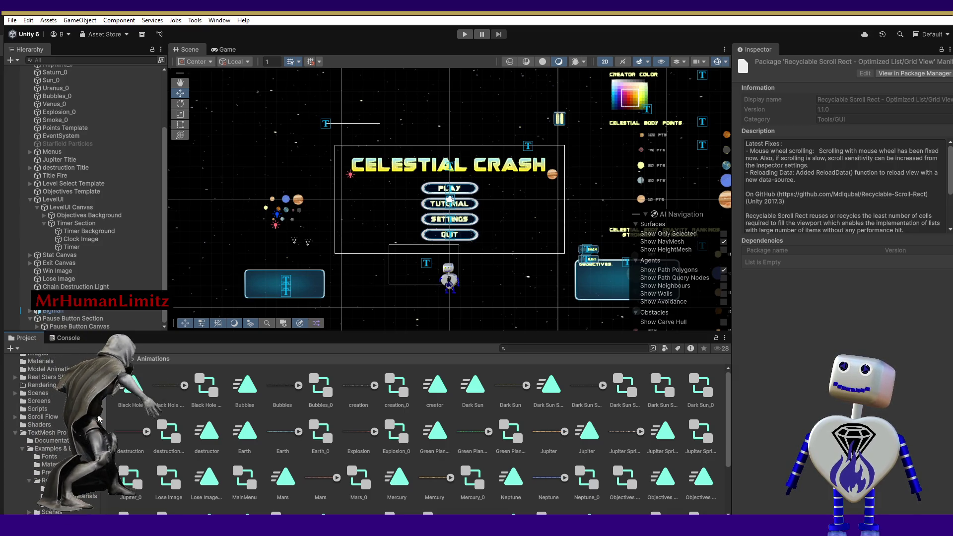
# - Expand Scroll Flow's Example, Prefabs and Scripts folders and select the second Scroll Flow script
pyautogui.click(16, 417)
pyautogui.click(38, 425)
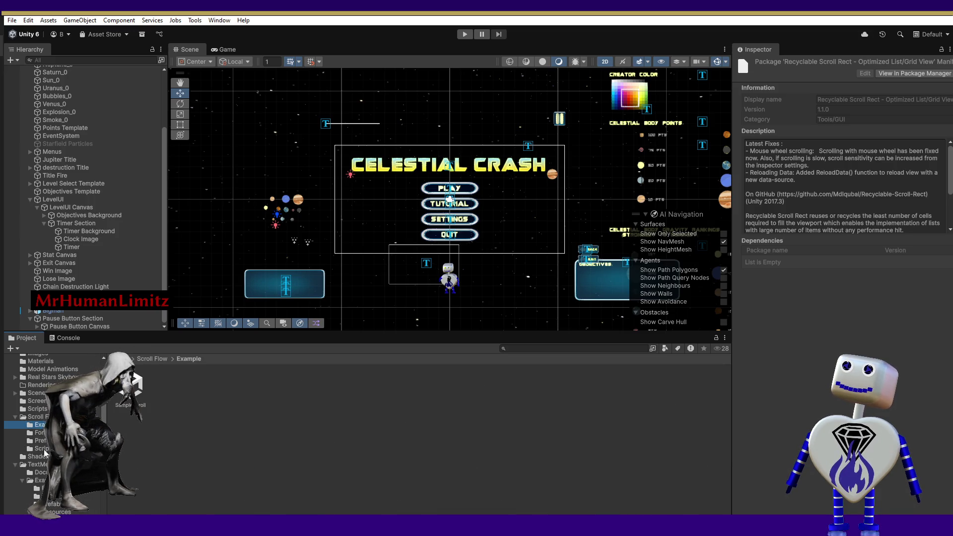
pyautogui.click(45, 441)
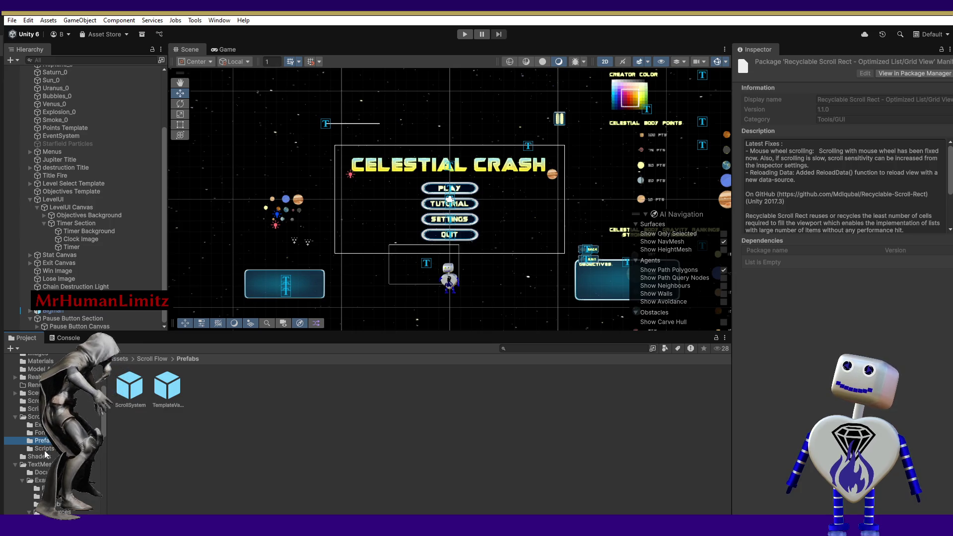
pyautogui.click(44, 449)
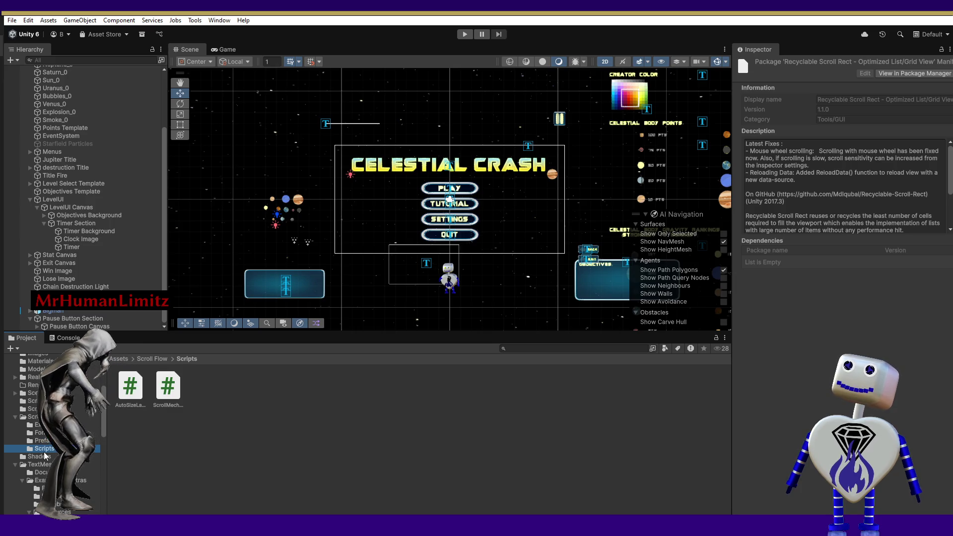
pyautogui.click(173, 392)
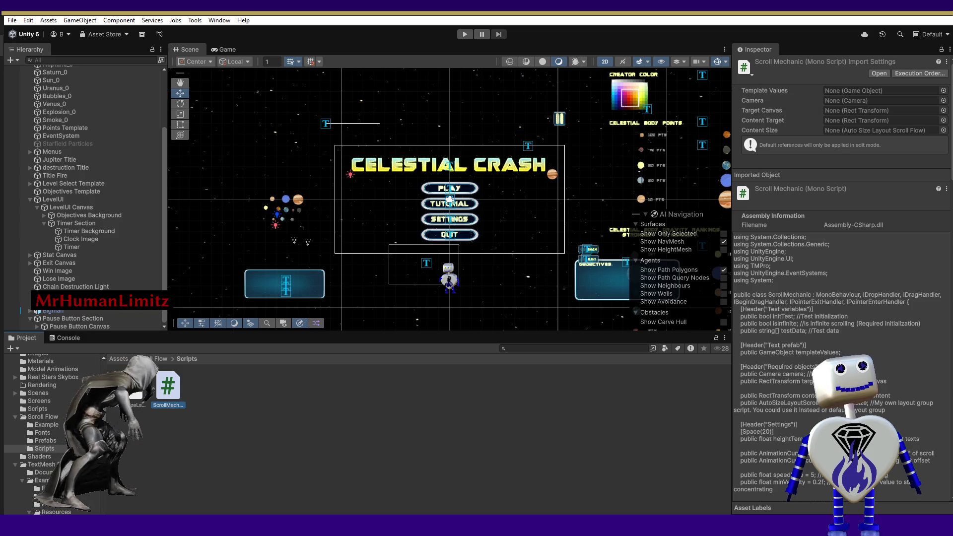
# - Check the ScrollSystem prefab, then open the Example folder's SampleScroll scene
pyautogui.click(153, 358)
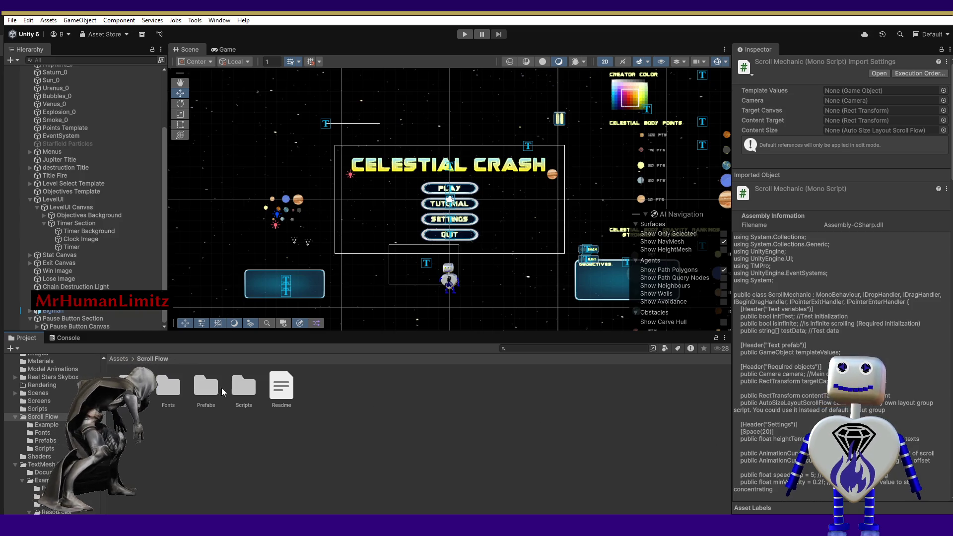
pyautogui.click(247, 388)
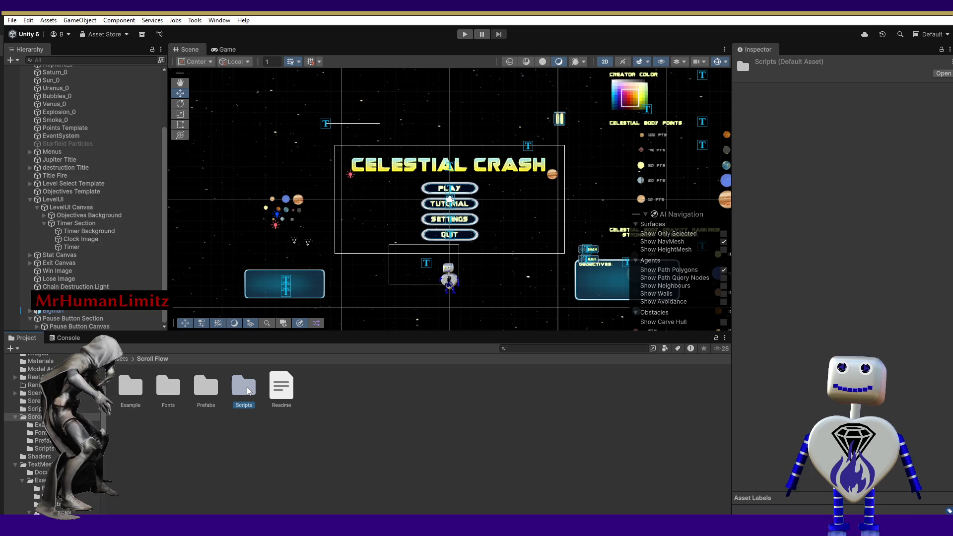
pyautogui.doubleClick(204, 387)
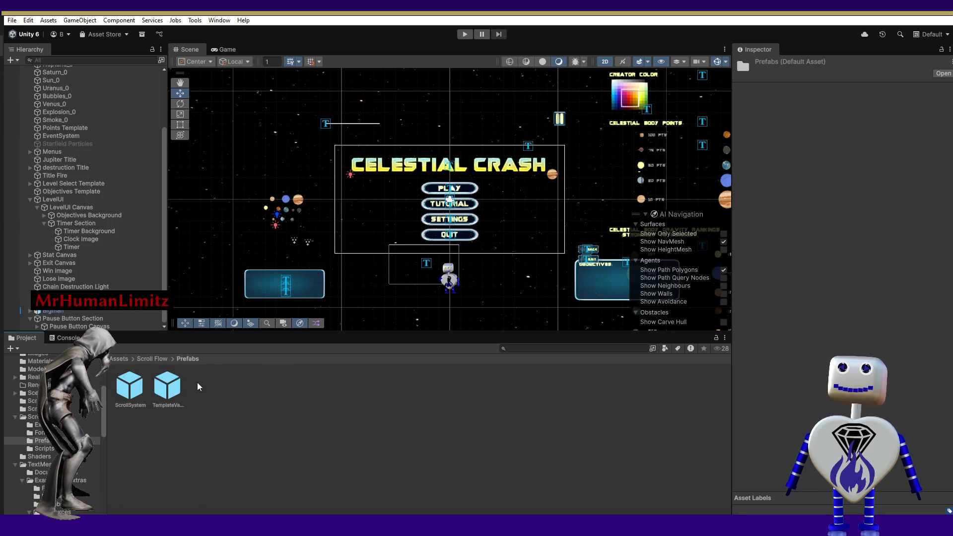
pyautogui.click(150, 360)
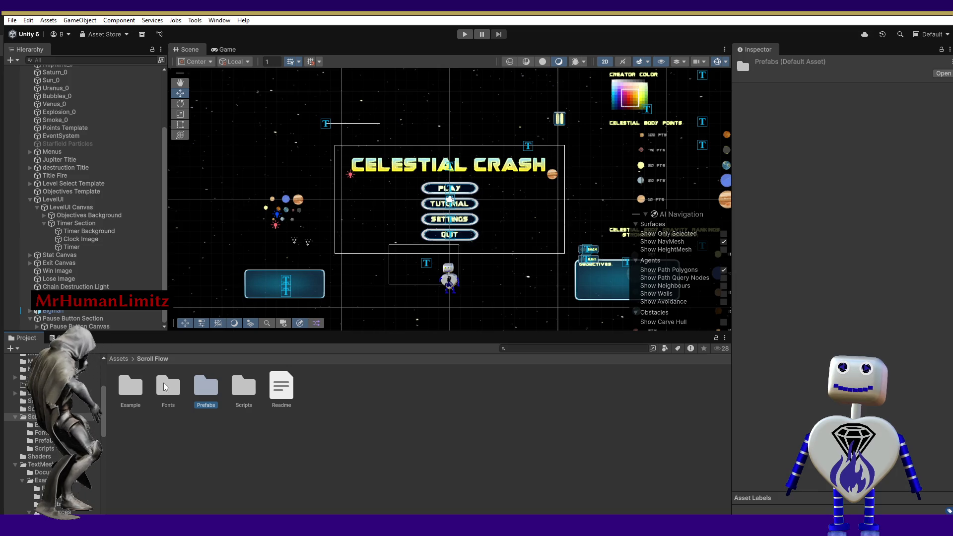
pyautogui.doubleClick(130, 387)
pyautogui.doubleClick(130, 385)
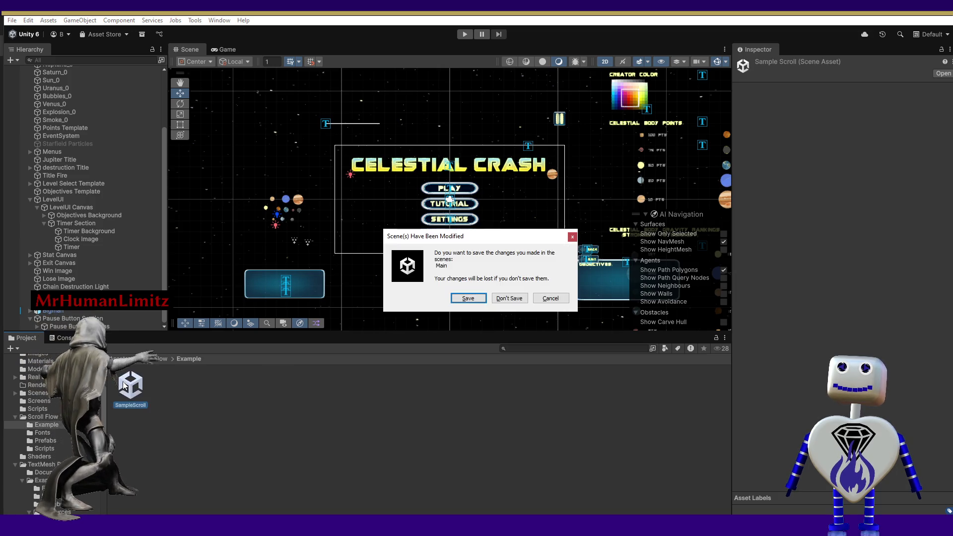
# - Save the Main scene, then preview SampleScroll's Main Camera in the Game and Scene views
pyautogui.click(468, 298)
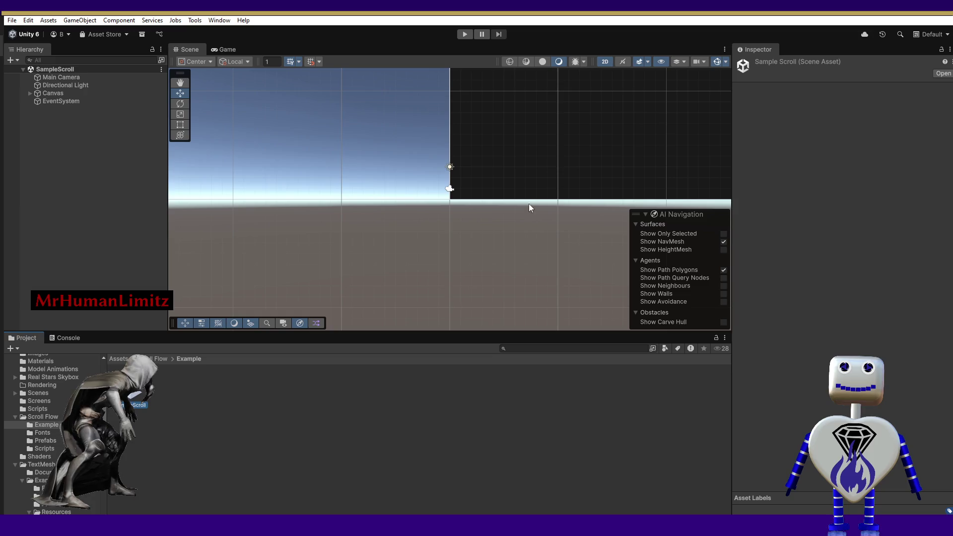
pyautogui.click(230, 50)
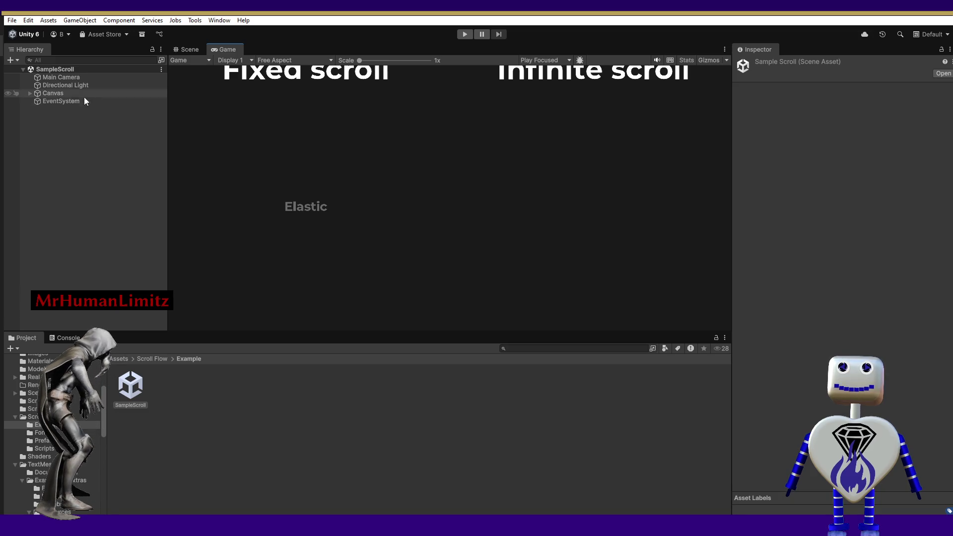
pyautogui.click(50, 78)
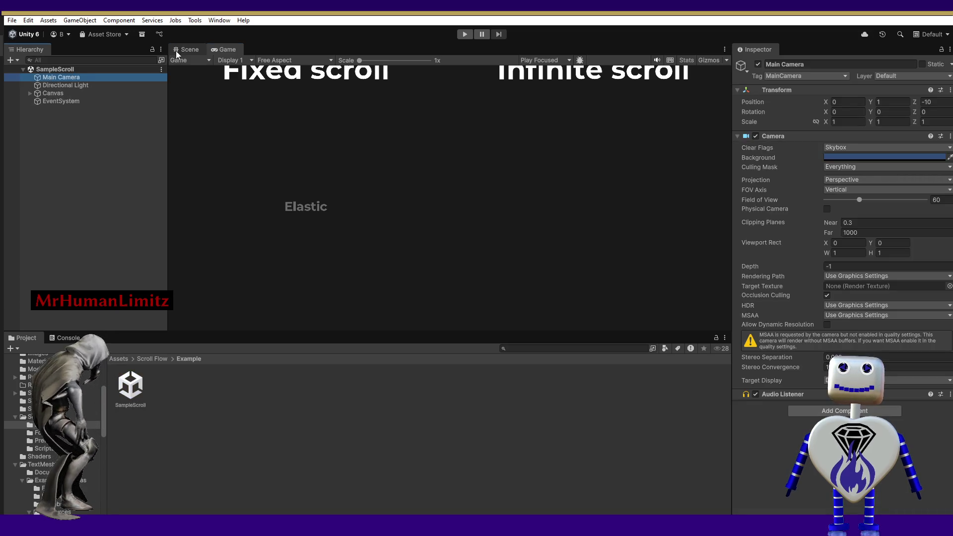
pyautogui.click(176, 51)
pyautogui.click(82, 71)
pyautogui.click(72, 75)
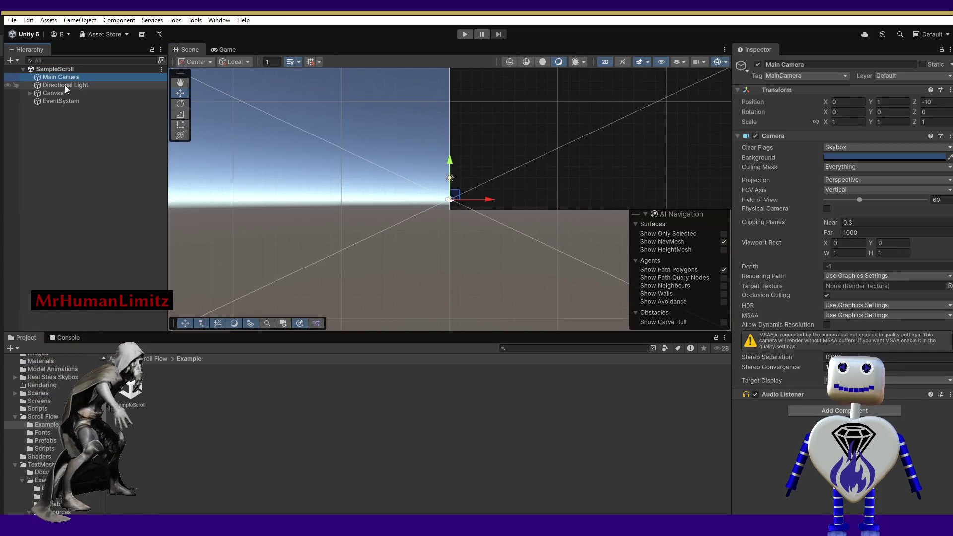
# - Inspect the SampleScroll Canvas and start the example playing in the Game view
pyautogui.click(61, 94)
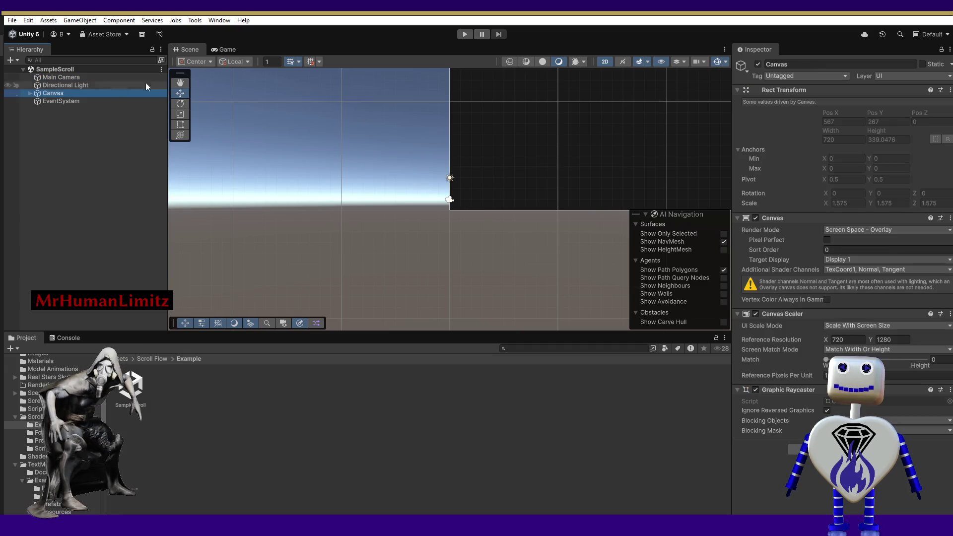
pyautogui.click(237, 49)
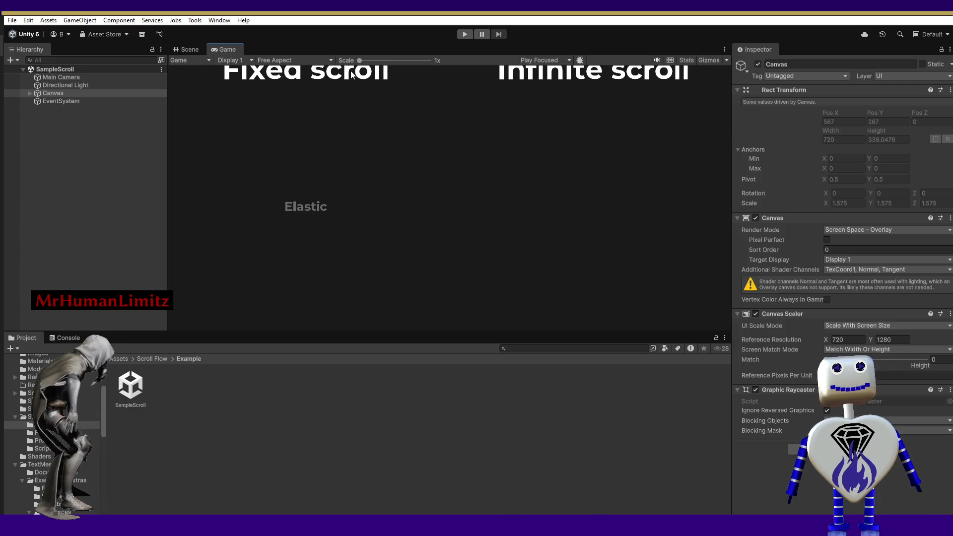
pyautogui.click(466, 34)
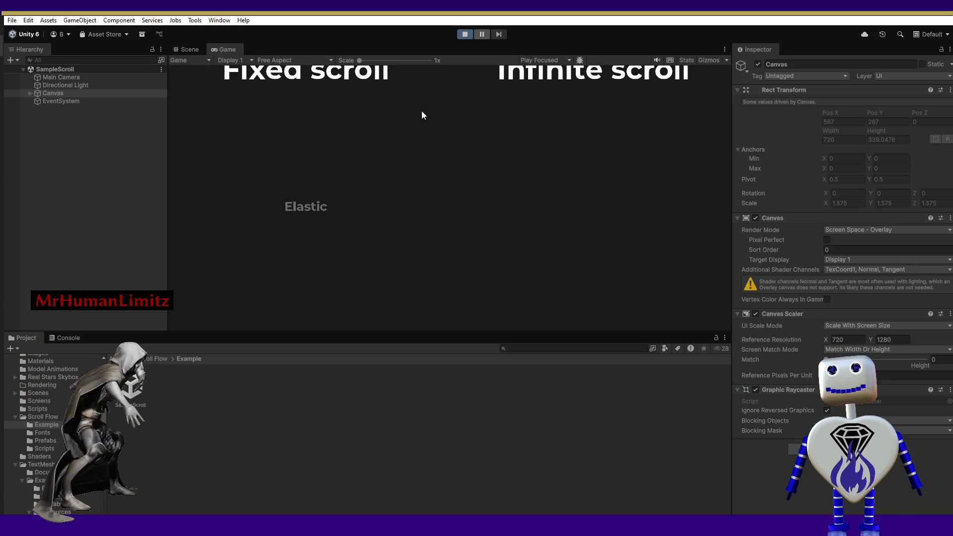
# - Scroll the Fixed, Infinite and Small lists up and down, wrapping Small 7 back to Small 1
pyautogui.scroll(-2, 358, 100)
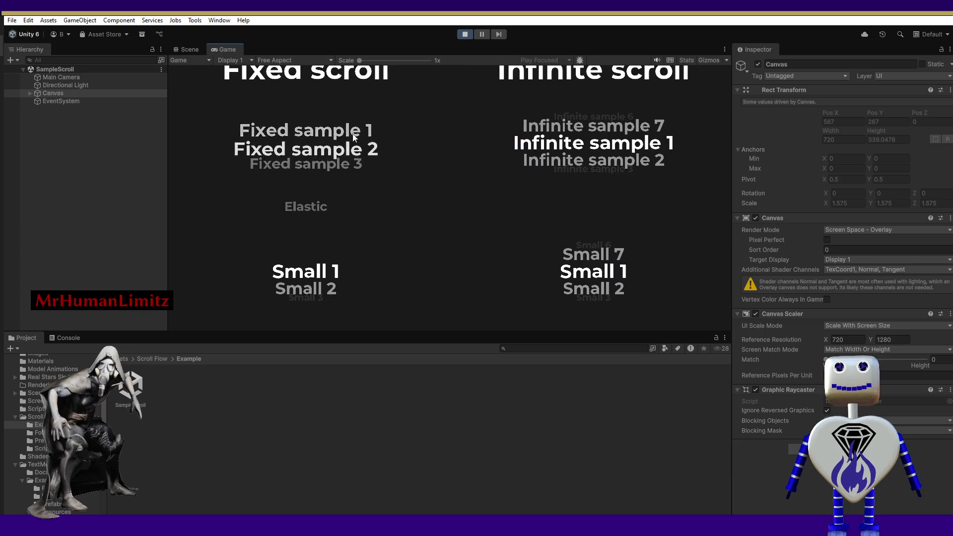
pyautogui.scroll(-4, 565, 91)
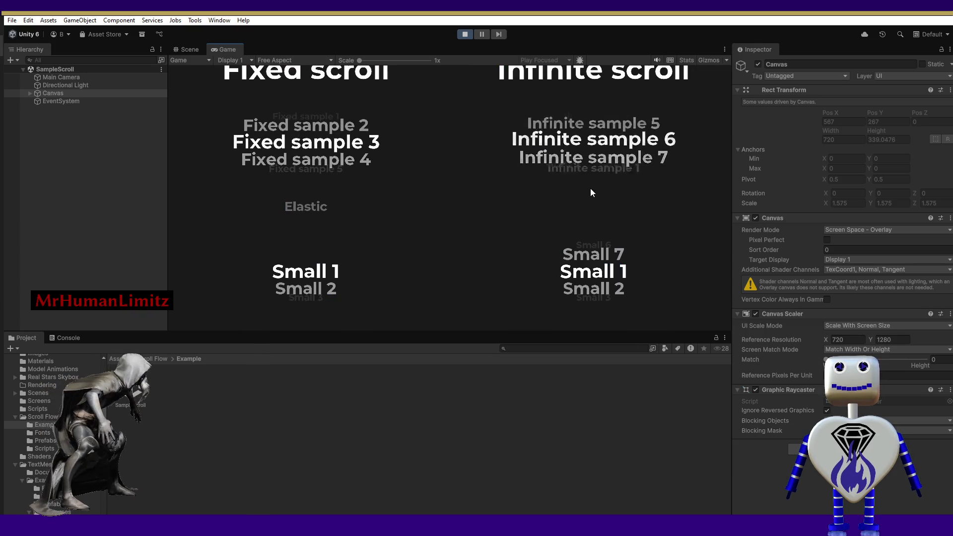
pyautogui.scroll(-2, 583, 278)
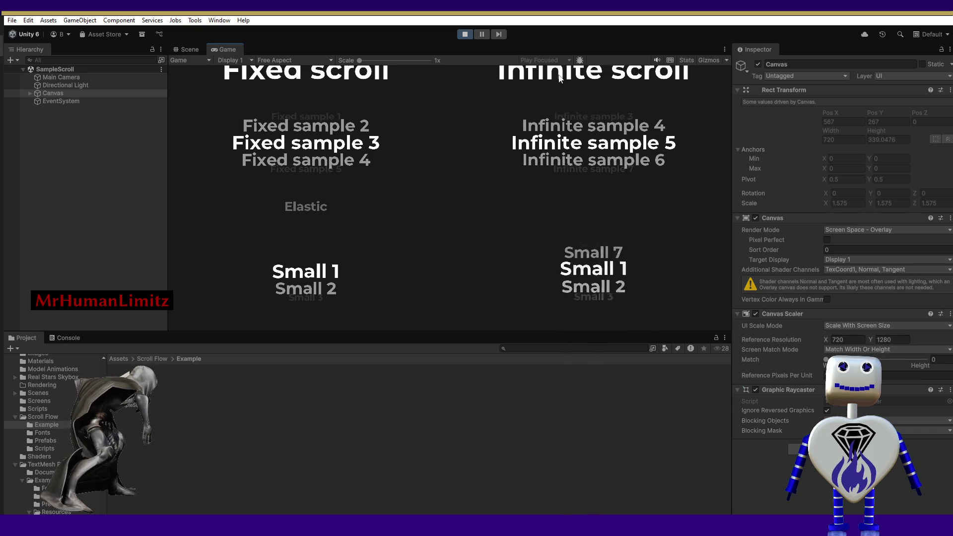
pyautogui.scroll(4, 579, 94)
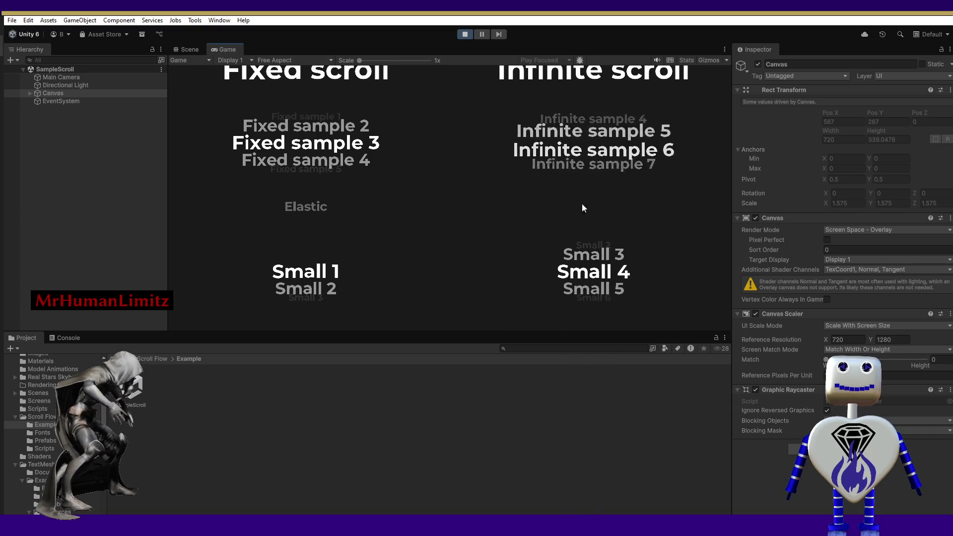
pyautogui.scroll(5, 583, 277)
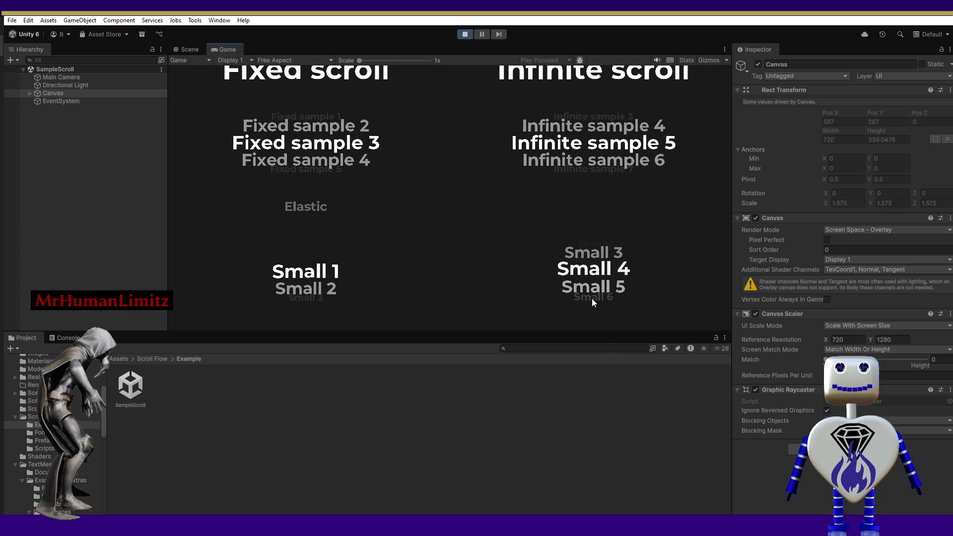
pyautogui.scroll(-4, 588, 278)
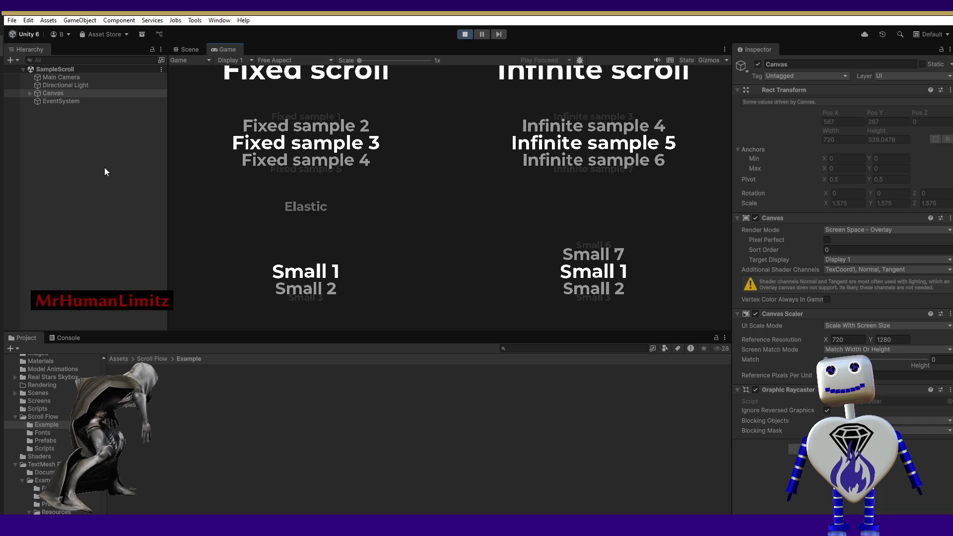
pyautogui.click(161, 70)
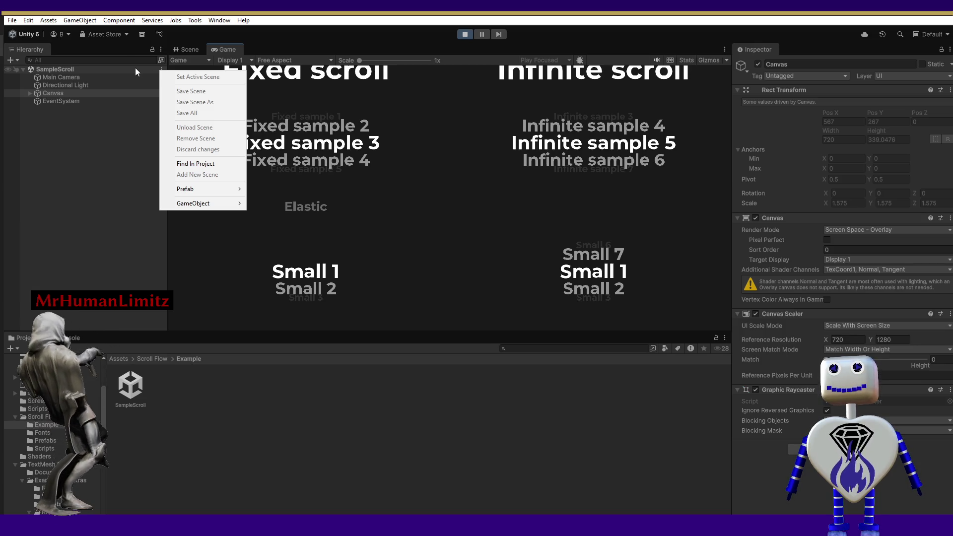
# - Dismiss the SampleScroll context menu and return the Project panel to the Scroll Flow folder
pyautogui.click(59, 70)
pyautogui.rightClick(57, 69)
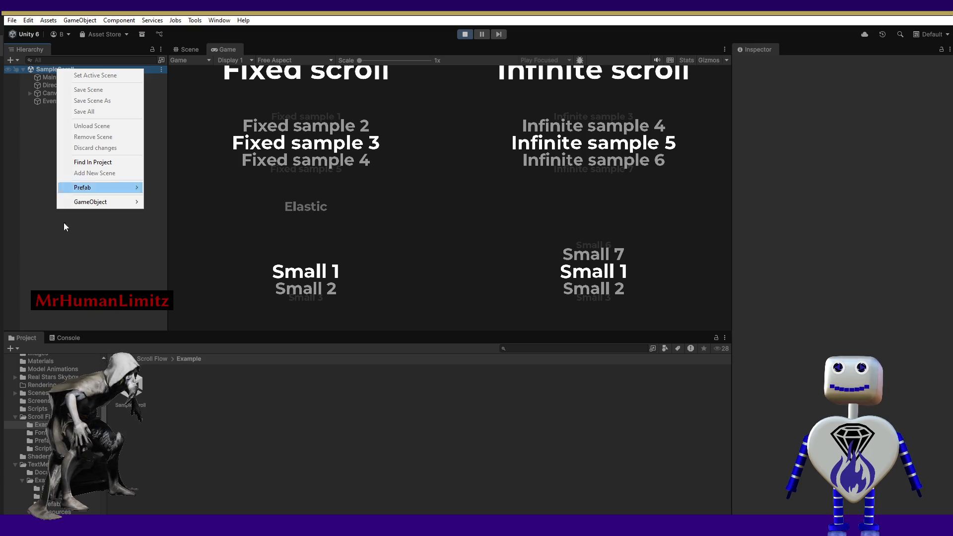
pyautogui.click(159, 358)
pyautogui.click(159, 359)
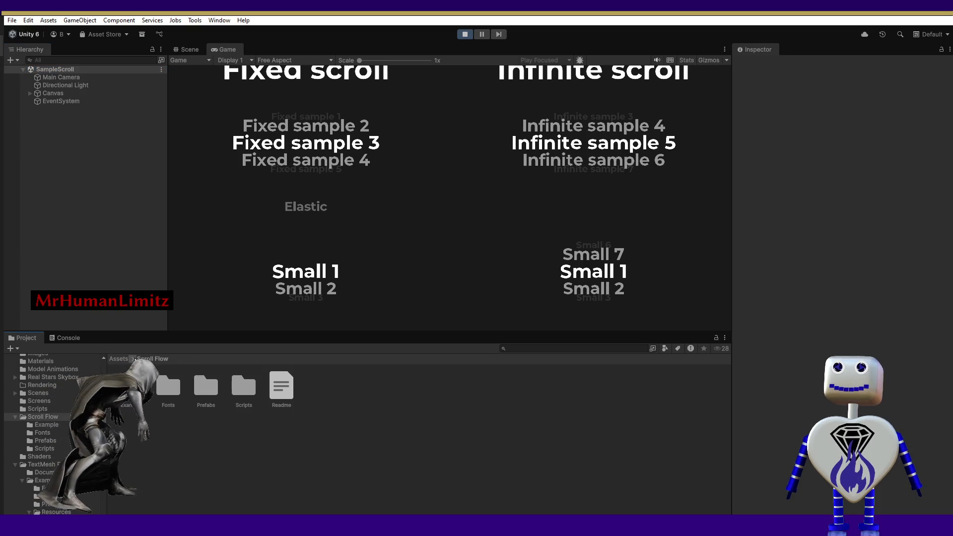
pyautogui.doubleClick(237, 383)
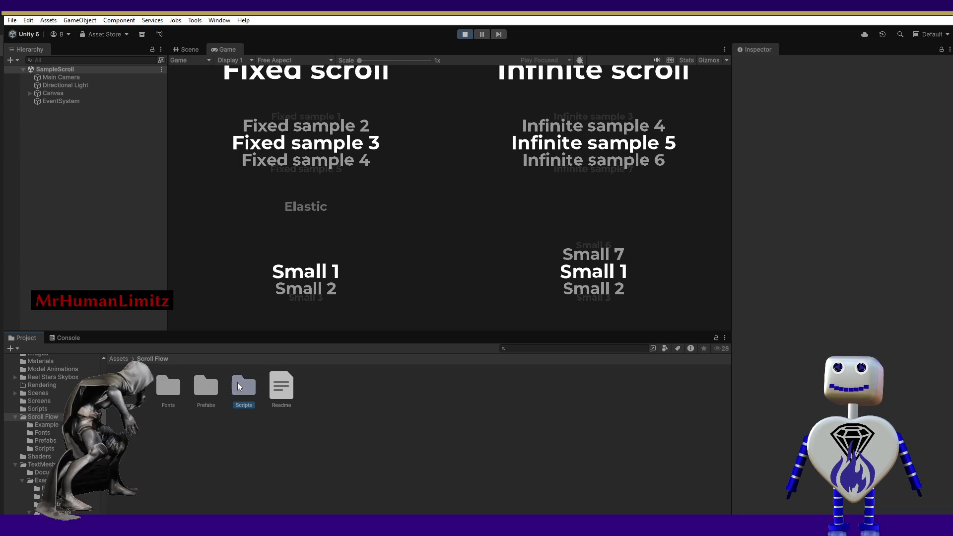
# - Read the AutoSizeLayoutScrollFlow and ScrollMechanic script sources, then go back to Assets
pyautogui.click(130, 384)
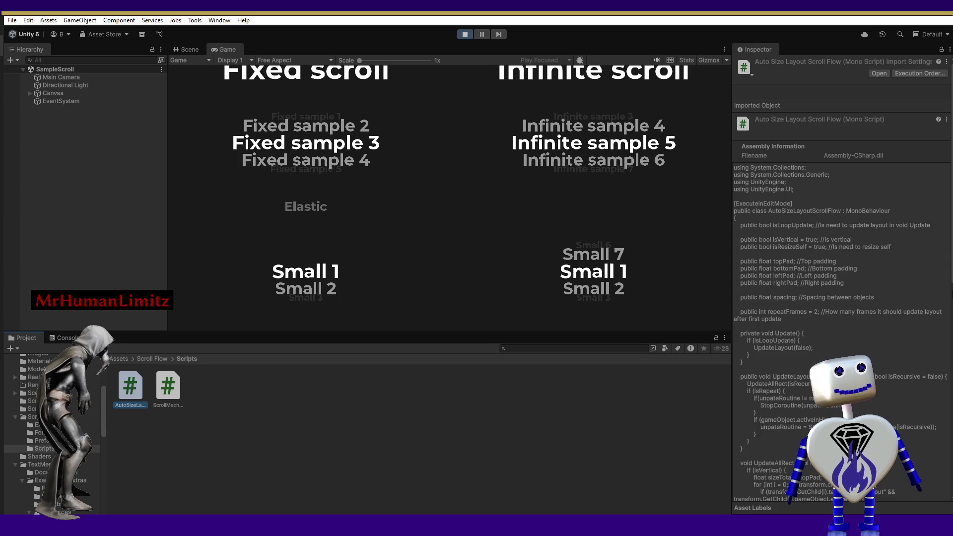
pyautogui.moveTo(952, 242); pyautogui.dragTo(952, 363)
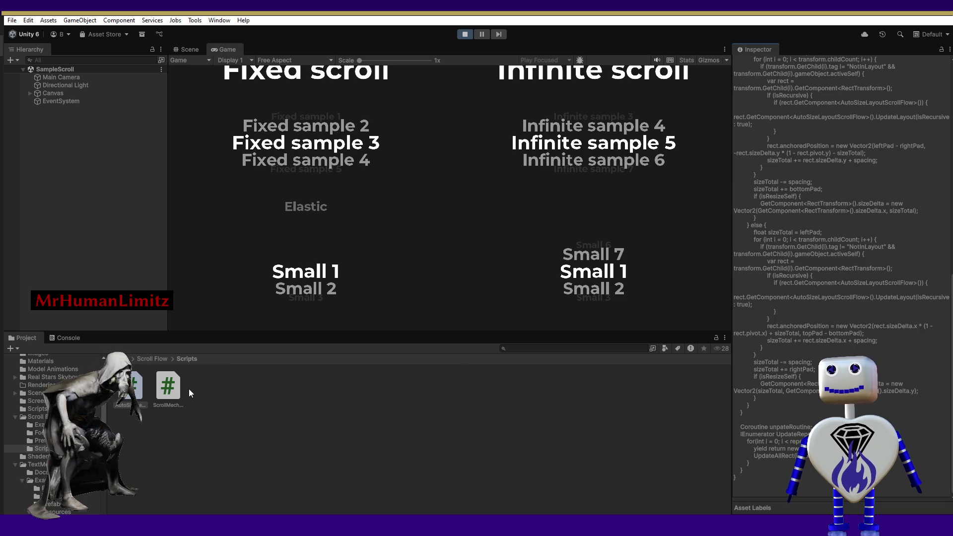
pyautogui.click(175, 388)
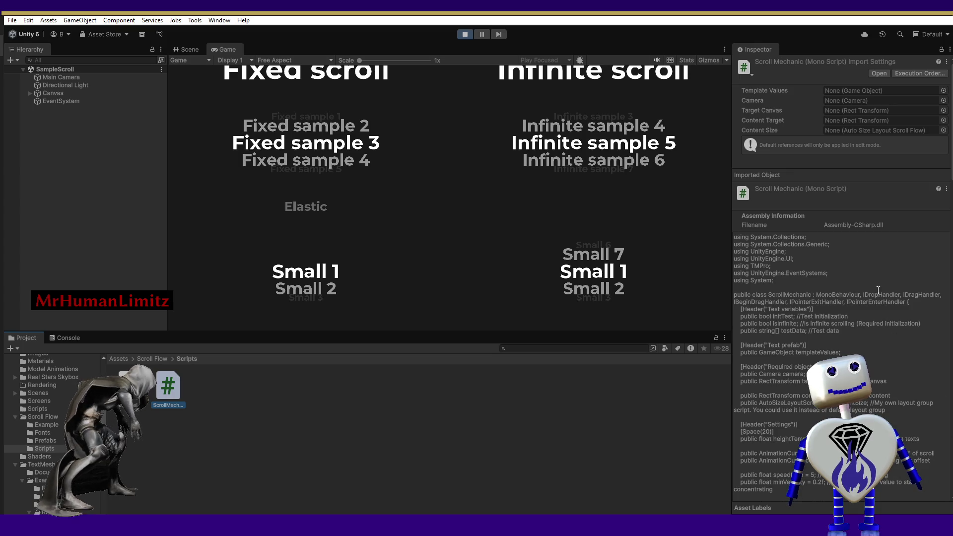
pyautogui.scroll(-5, 878, 290)
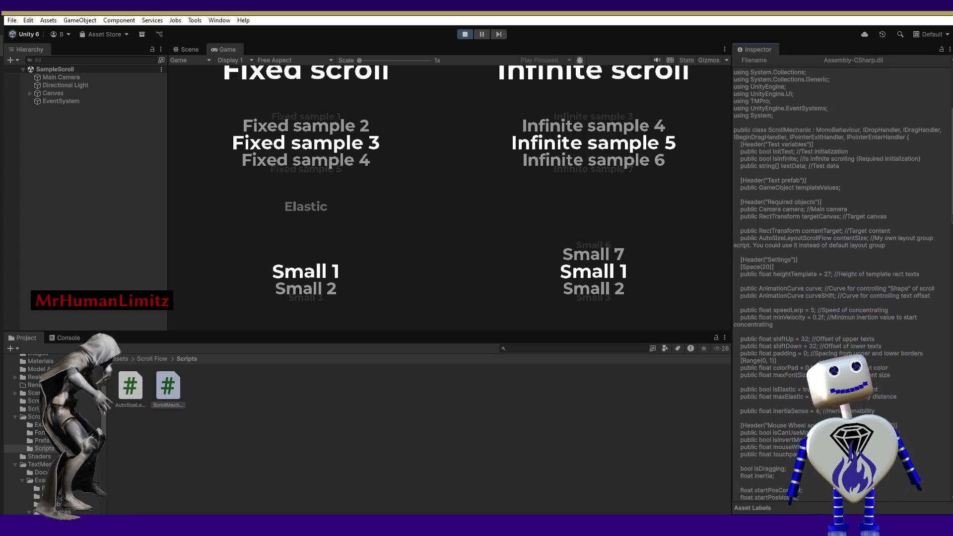
pyautogui.scroll(-10, 949, 307)
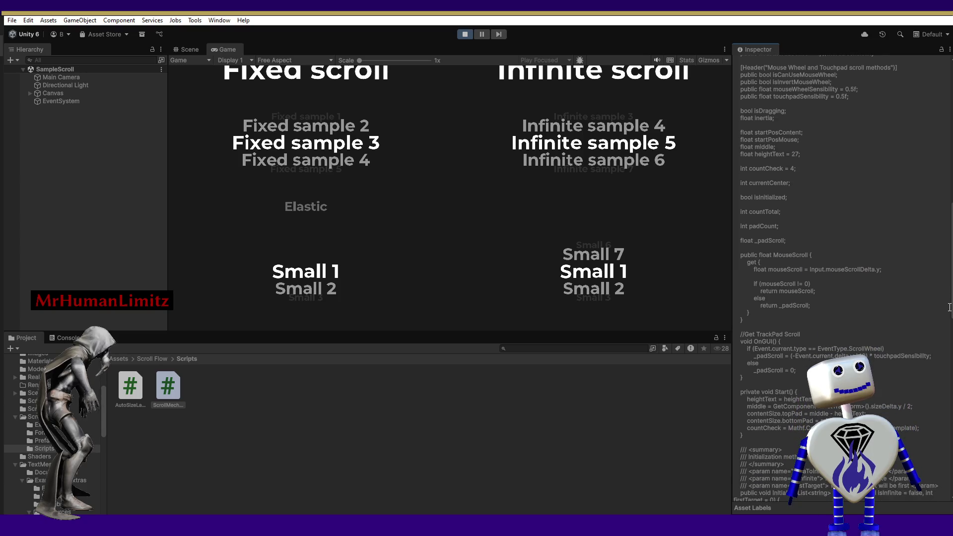
pyautogui.moveTo(949, 307)
pyautogui.mouseDown()
pyautogui.moveTo(950, 476)
pyautogui.moveTo(949, 338)
pyautogui.mouseUp()
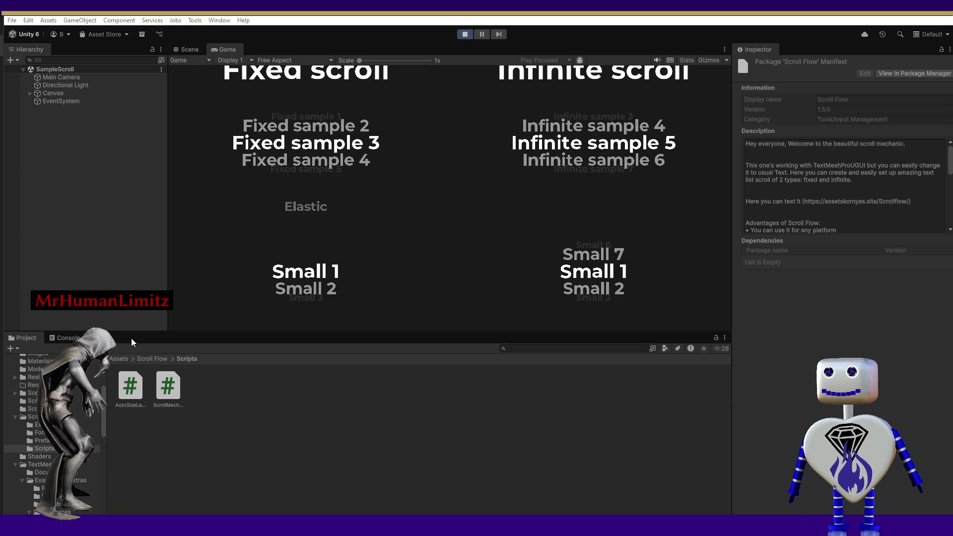
pyautogui.click(119, 359)
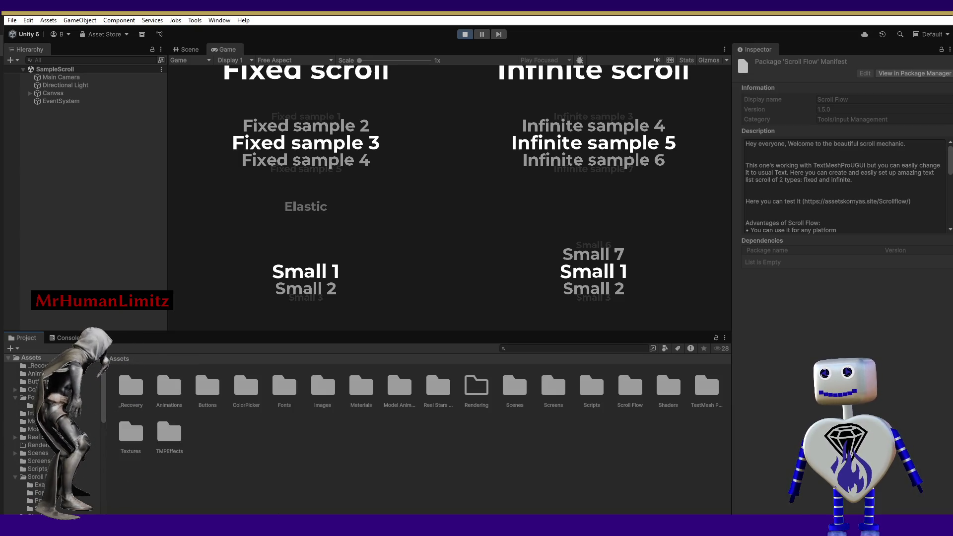
# - Confirm removal of the Scroll Flow package and open the Scenes folder
pyautogui.click(511, 294)
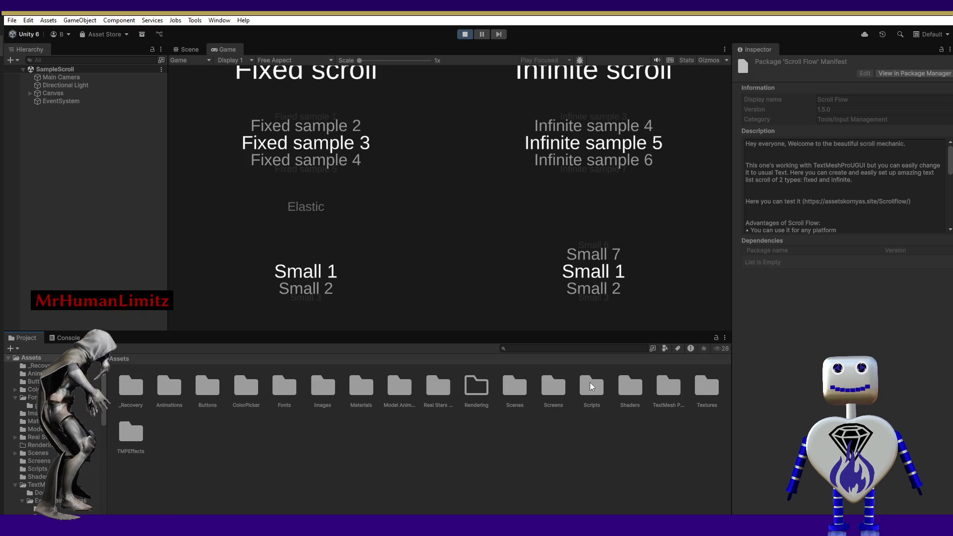
pyautogui.doubleClick(516, 390)
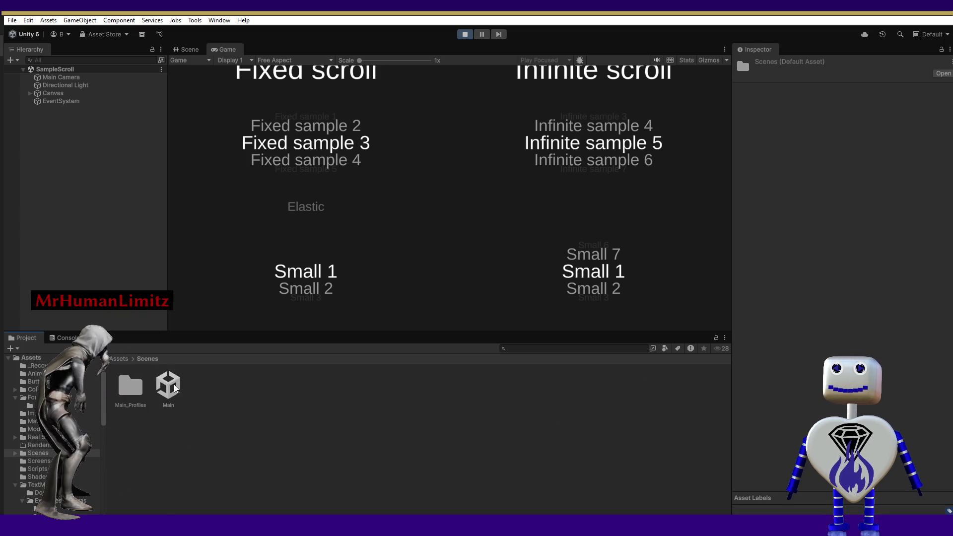
# - Exit Play mode with Ctrl+P so the Main scene loads, then return to Assets
pyautogui.hotkey('ctrl', 'p')
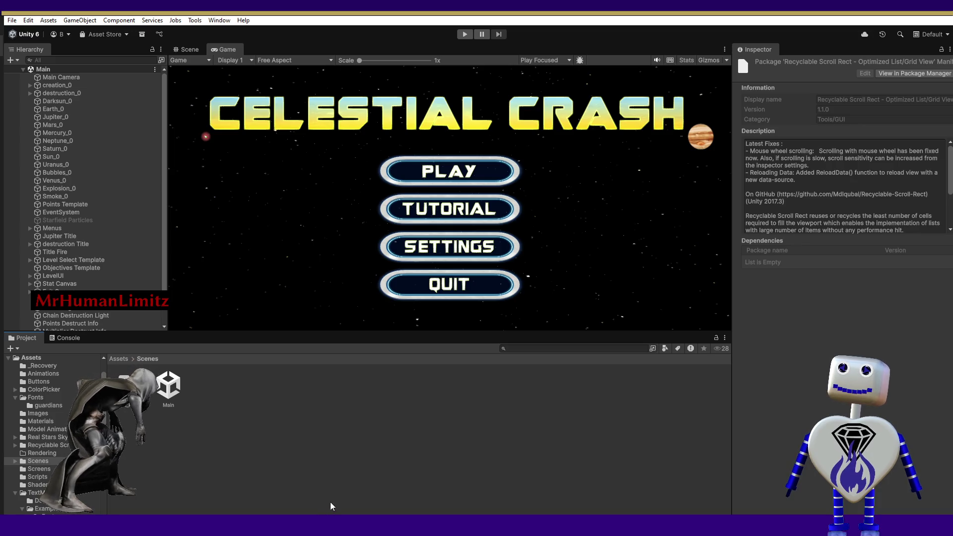
pyautogui.click(125, 358)
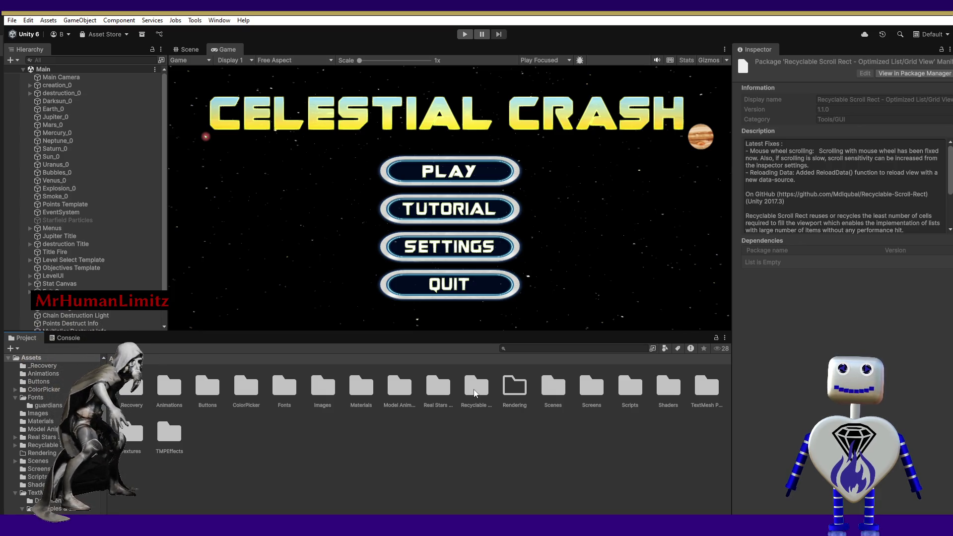
# - Open the Recyclable Scroll Rect folder and select its documentation file
pyautogui.doubleClick(476, 387)
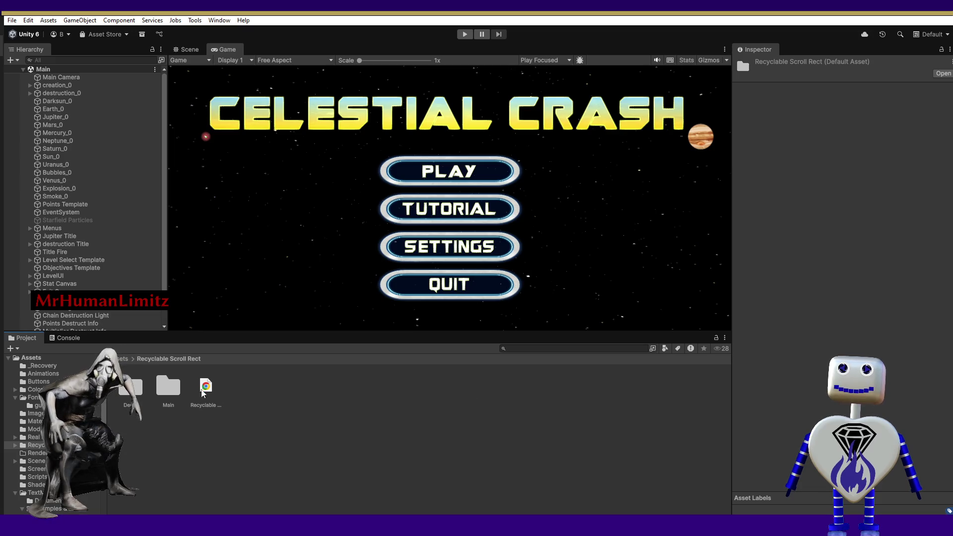
pyautogui.click(205, 390)
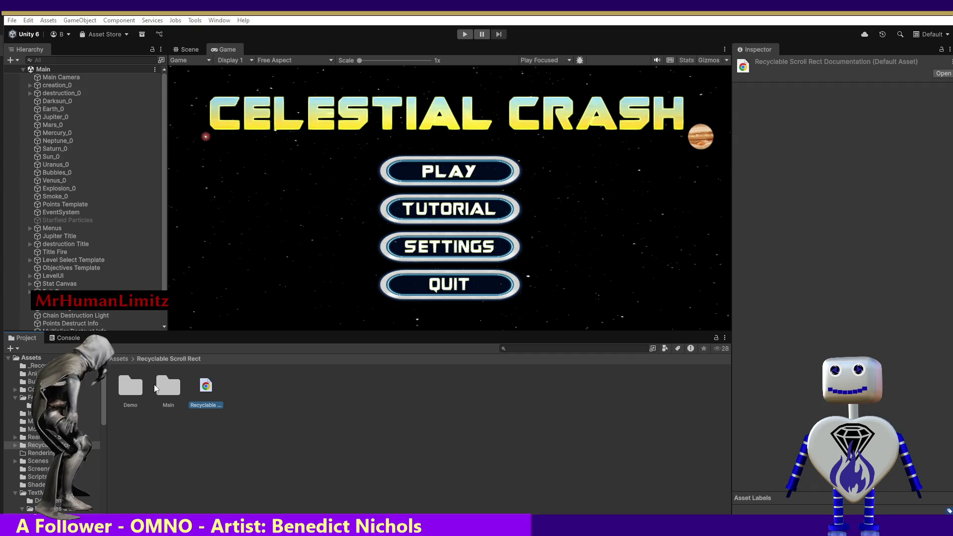
# - Browse the package's Main folder, then return to Assets and select Recyclable Scroll Rect
pyautogui.doubleClick(169, 393)
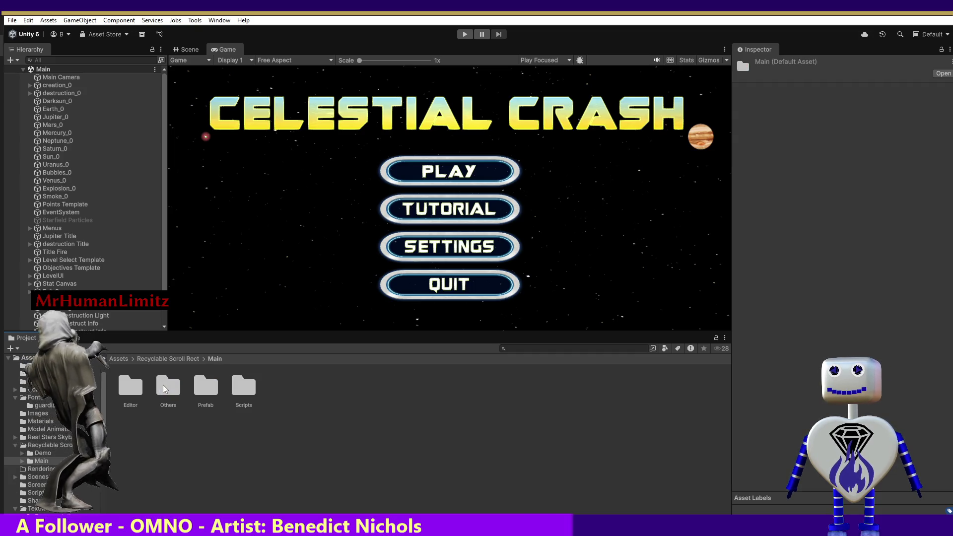
pyautogui.click(148, 359)
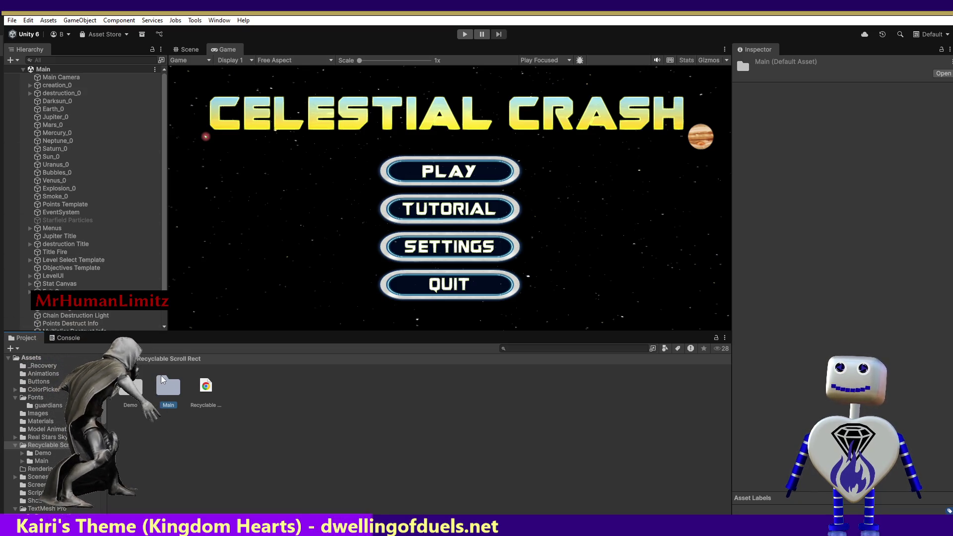
pyautogui.click(121, 358)
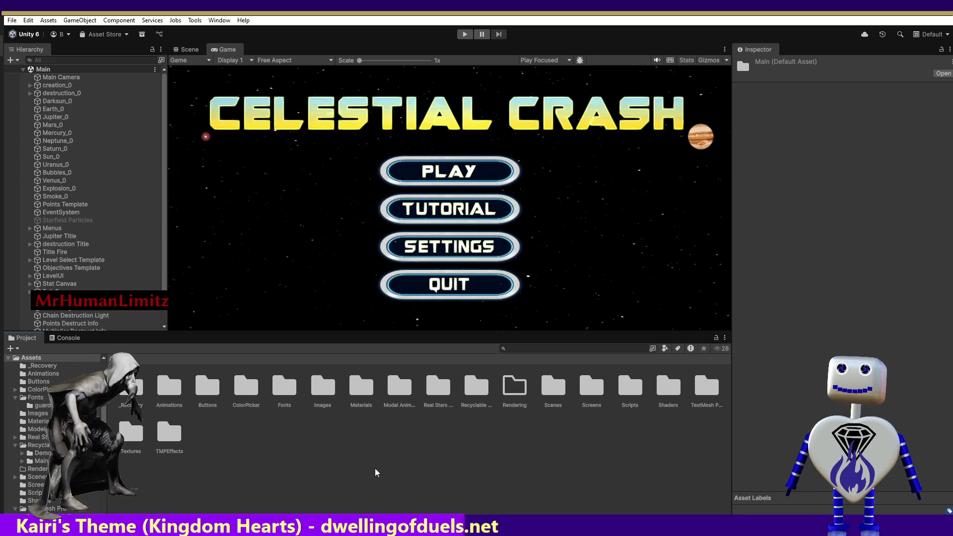
pyautogui.click(481, 397)
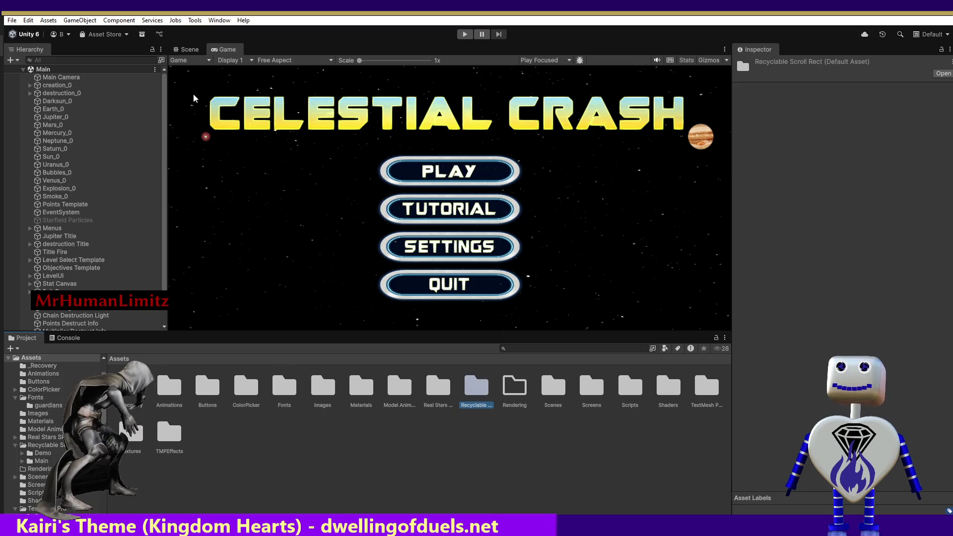
pyautogui.click(153, 21)
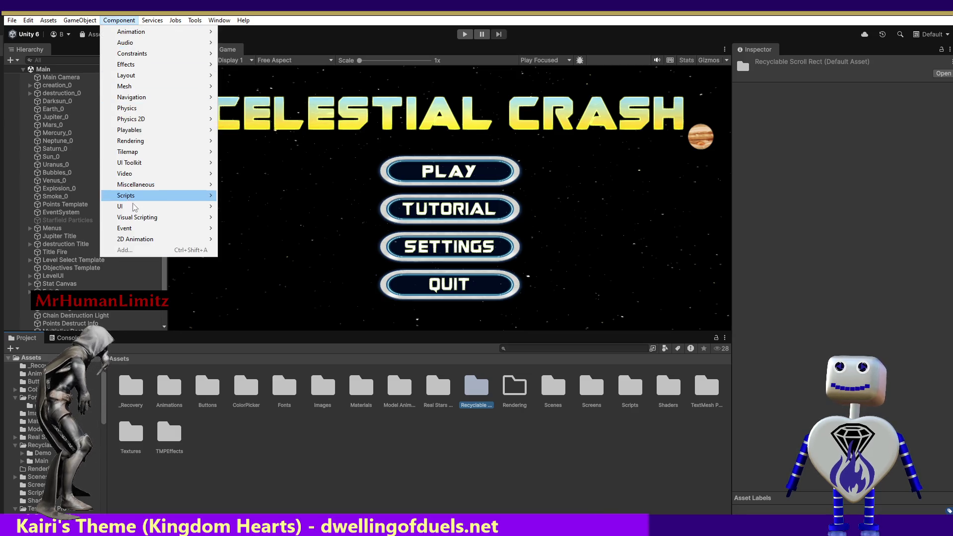
pyautogui.moveTo(134, 208)
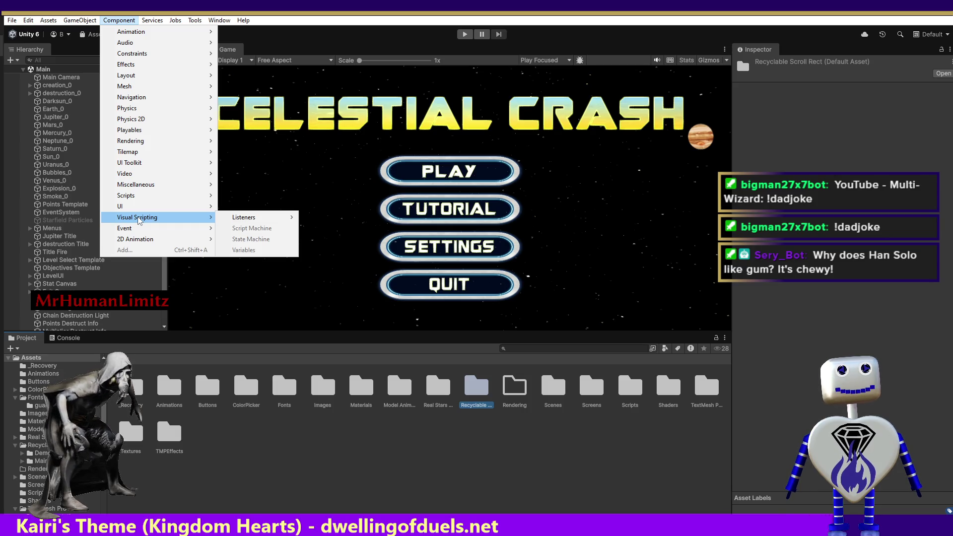
pyautogui.press('Escape')
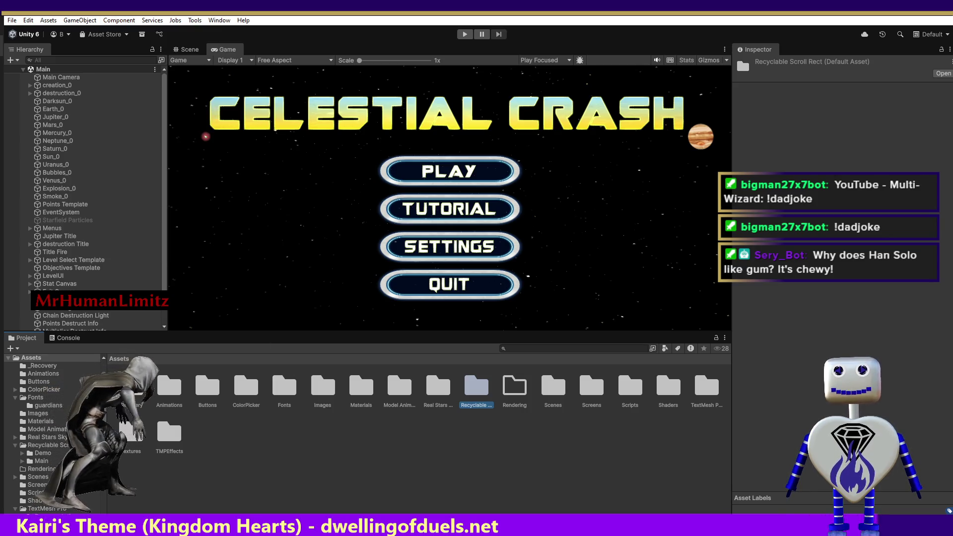
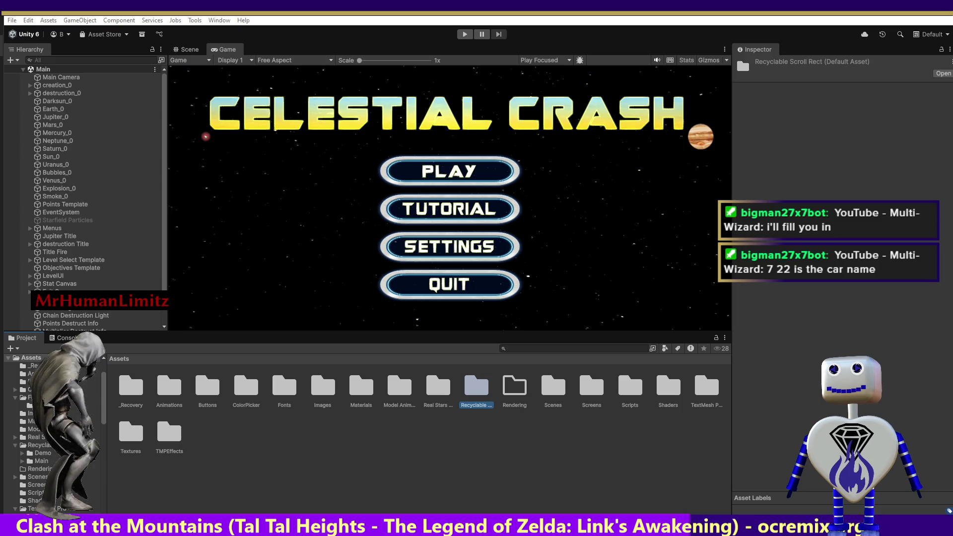
# - Drag the Suno '7 22' song page over the Unity editor and start playing it
pyautogui.moveTo(550, 364)
pyautogui.mouseDown()
pyautogui.moveTo(335, 383)
pyautogui.moveTo(339, 93)
pyautogui.mouseUp()
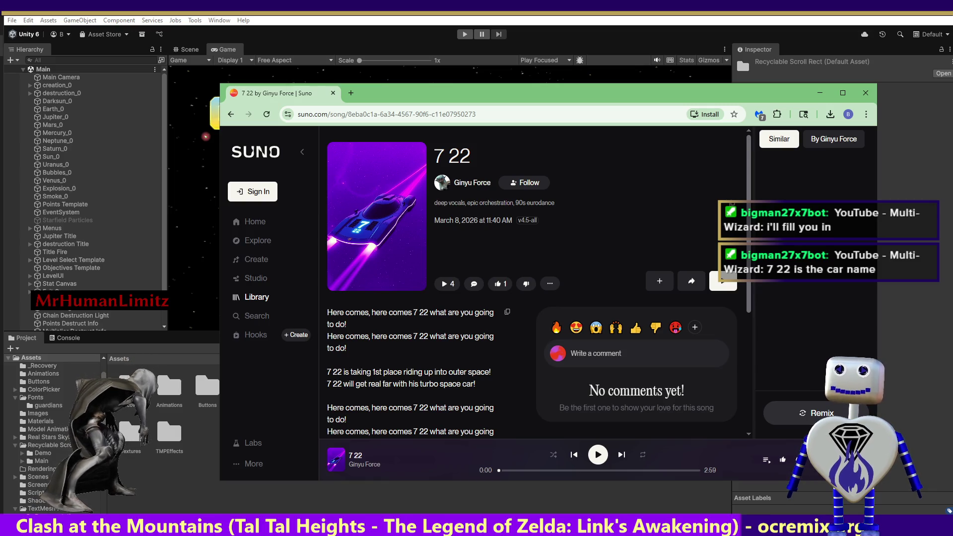
pyautogui.press('space')
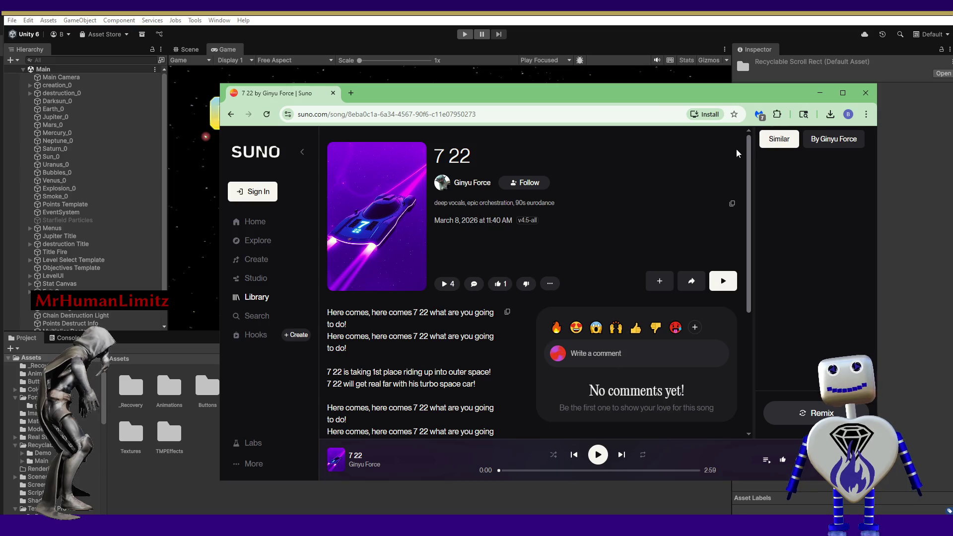
# - Close the Suno browser window once the song has finished
pyautogui.click(869, 94)
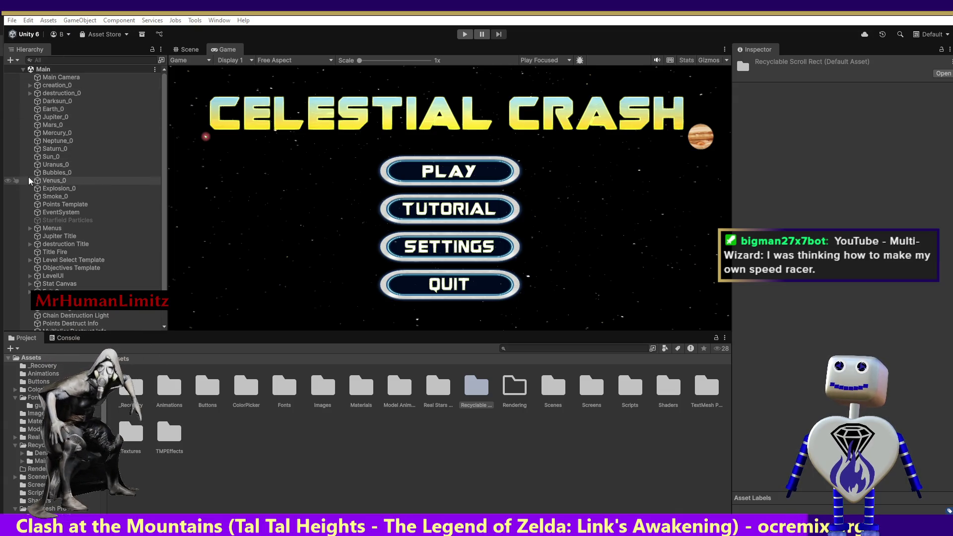
# - Bring up the context menu for the Venus_0 object in the Hierarchy
pyautogui.rightClick(26, 180)
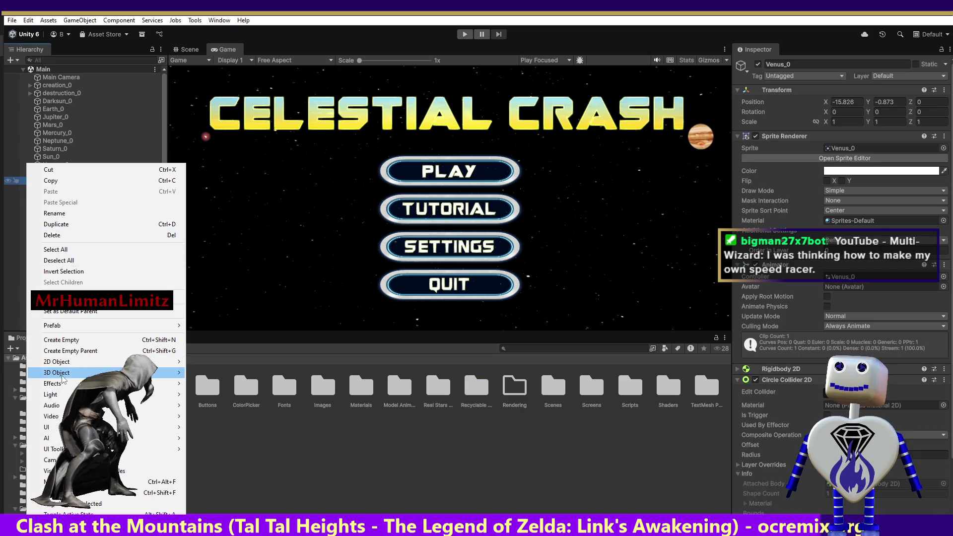
pyautogui.moveTo(64, 327)
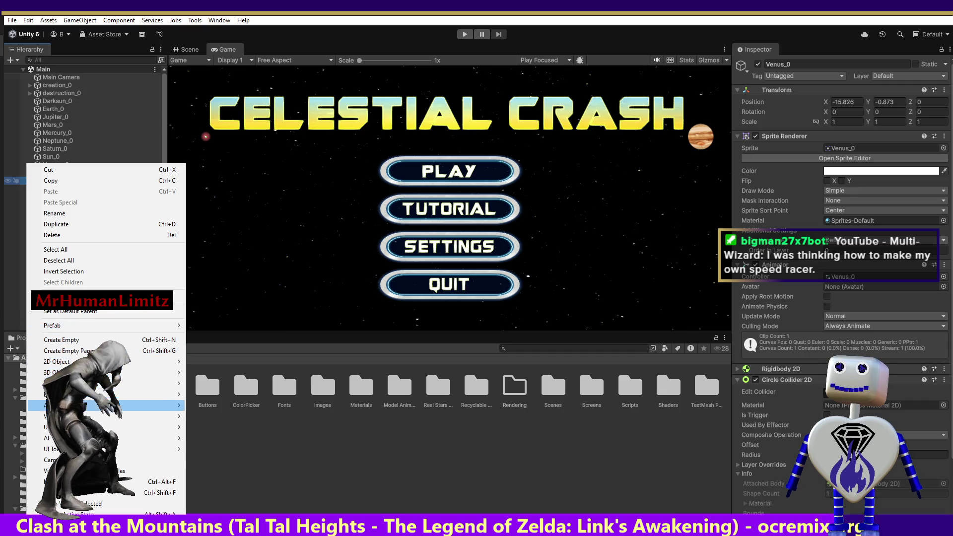
pyautogui.moveTo(60, 428)
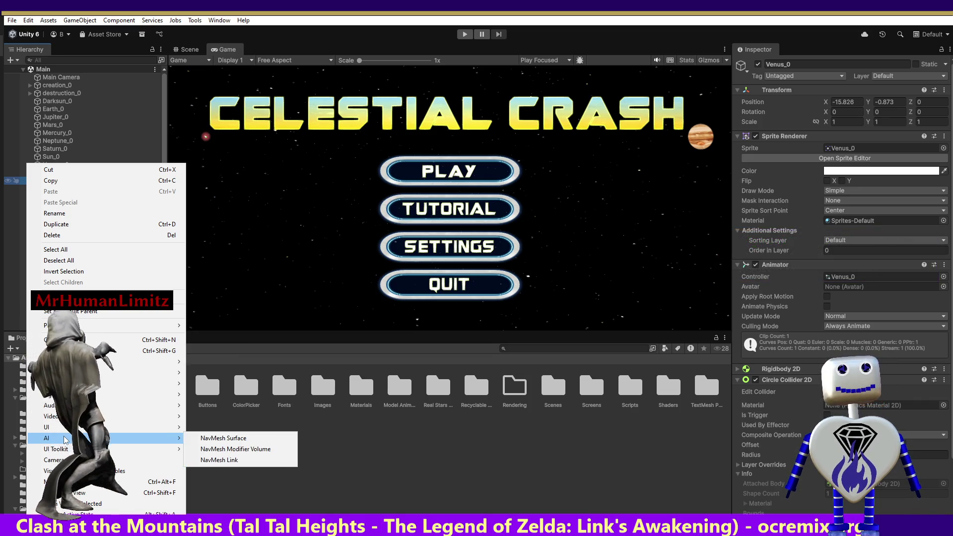
pyautogui.moveTo(65, 449)
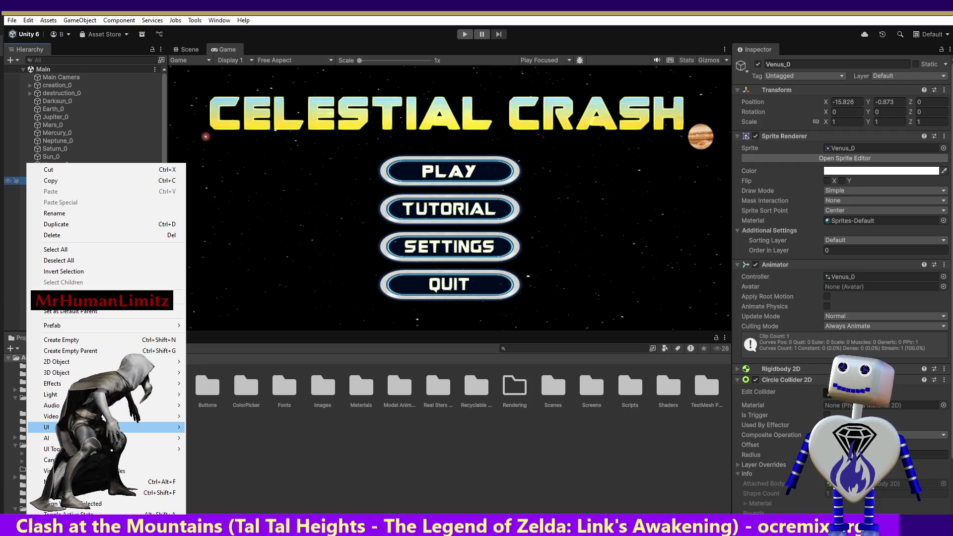
pyautogui.moveTo(99, 426)
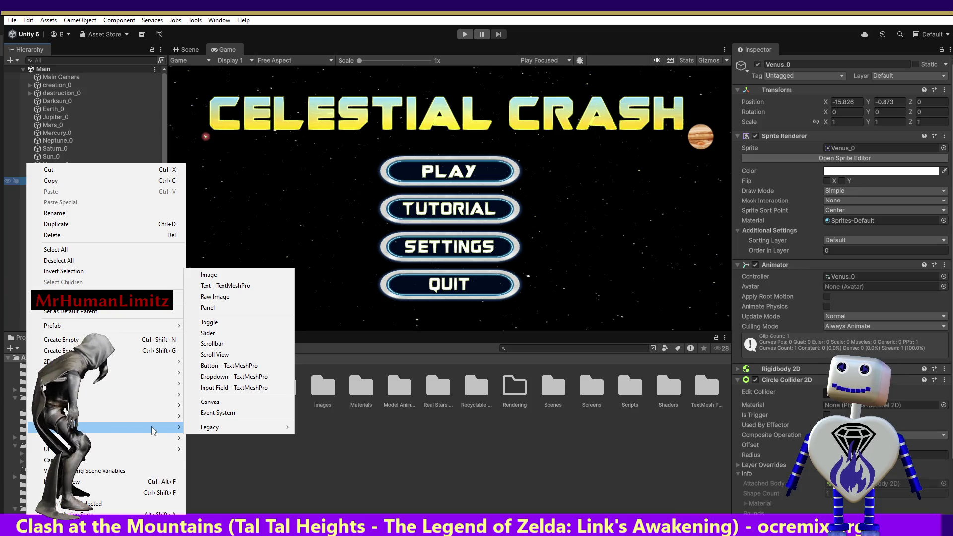
pyautogui.click(454, 459)
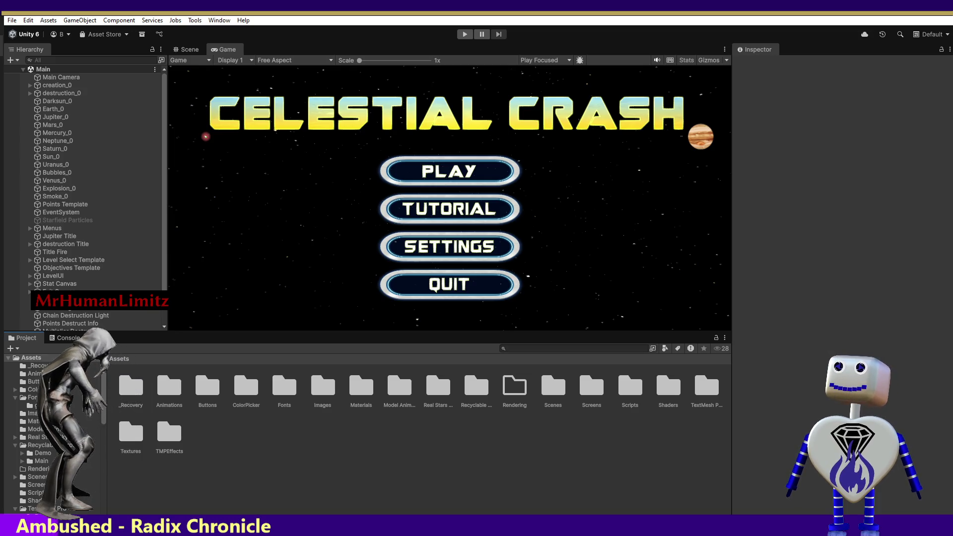
# - Browse Recyclable Scroll Rect > Demo > Scenes and open the Vertical demo scene
pyautogui.doubleClick(476, 386)
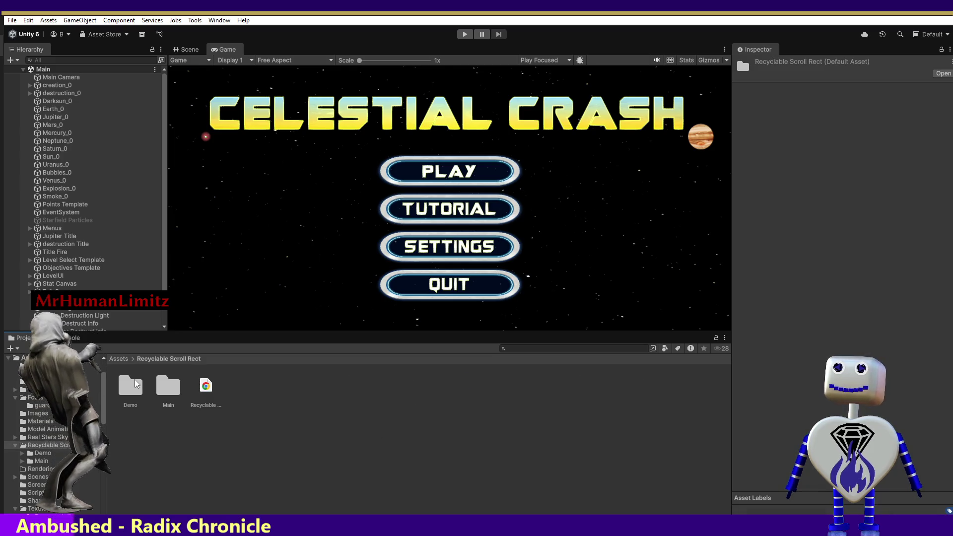
pyautogui.doubleClick(133, 385)
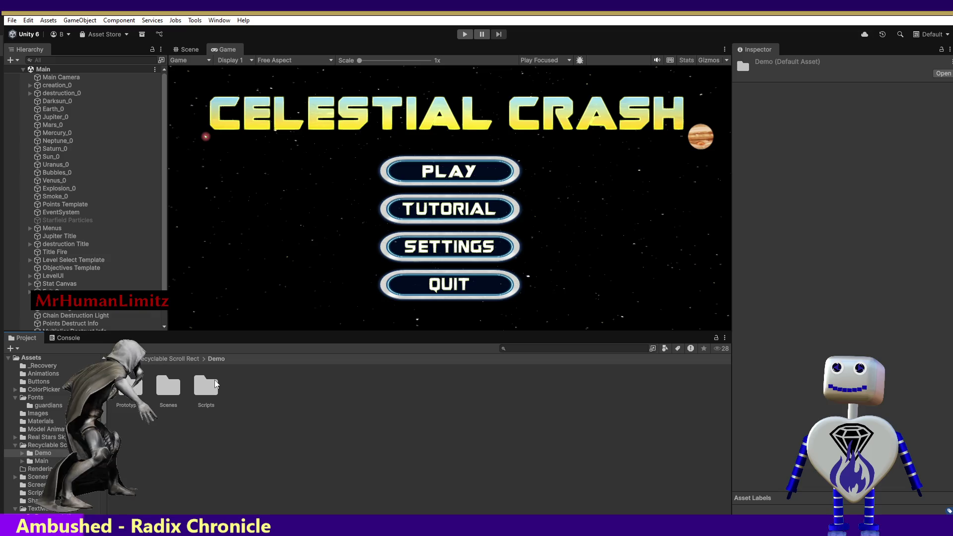
pyautogui.doubleClick(167, 387)
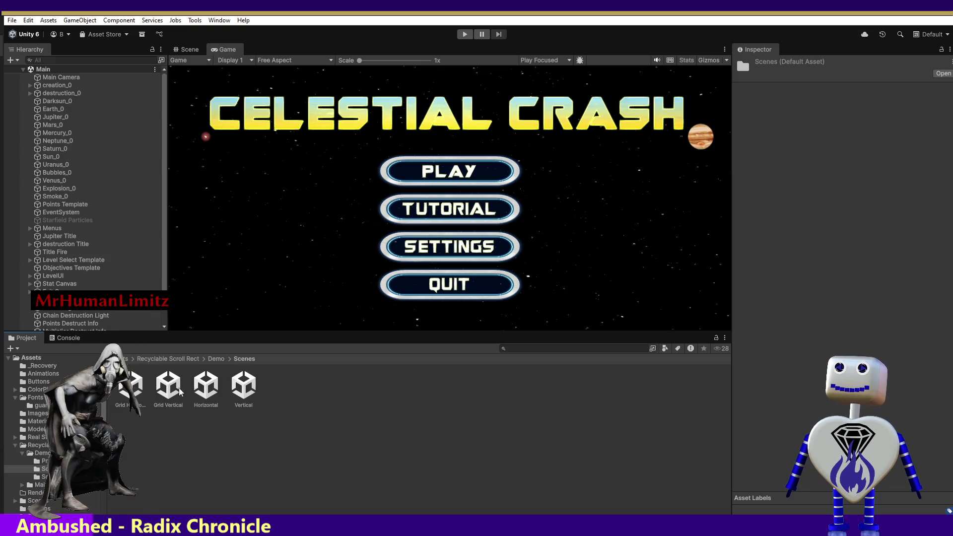
pyautogui.click(245, 391)
pyautogui.doubleClick(250, 404)
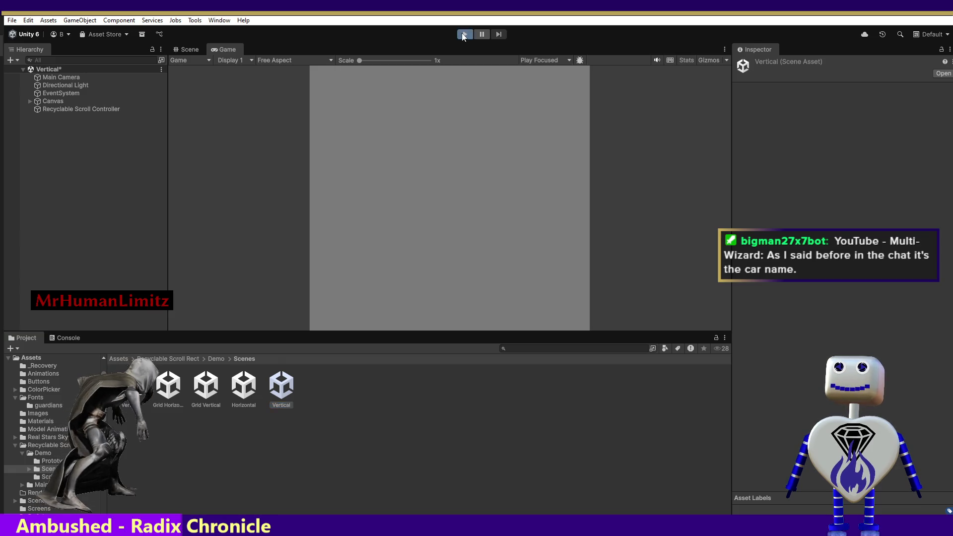
# - Locate the Vertical scene asset with Find In Project, then go back to the top-level Assets folder
pyautogui.click(364, 73)
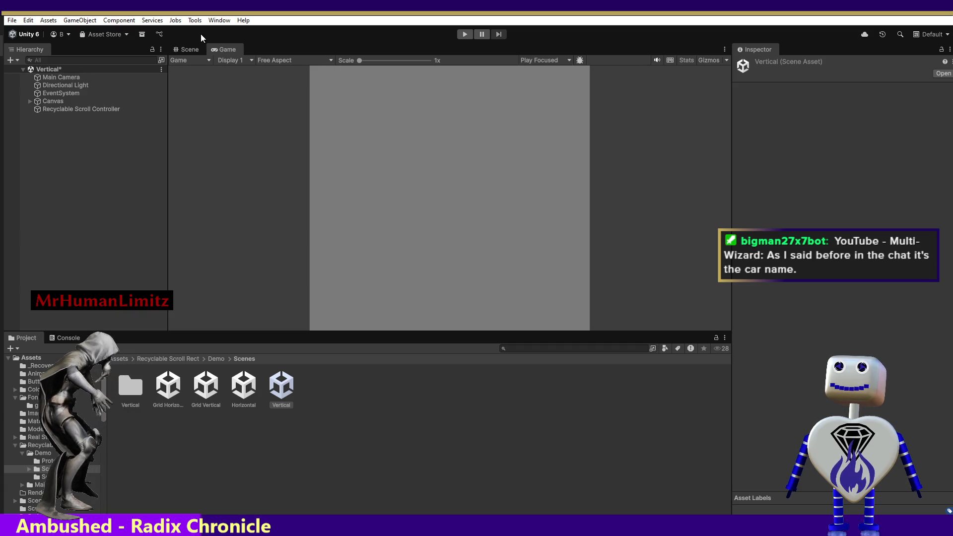
pyautogui.rightClick(45, 70)
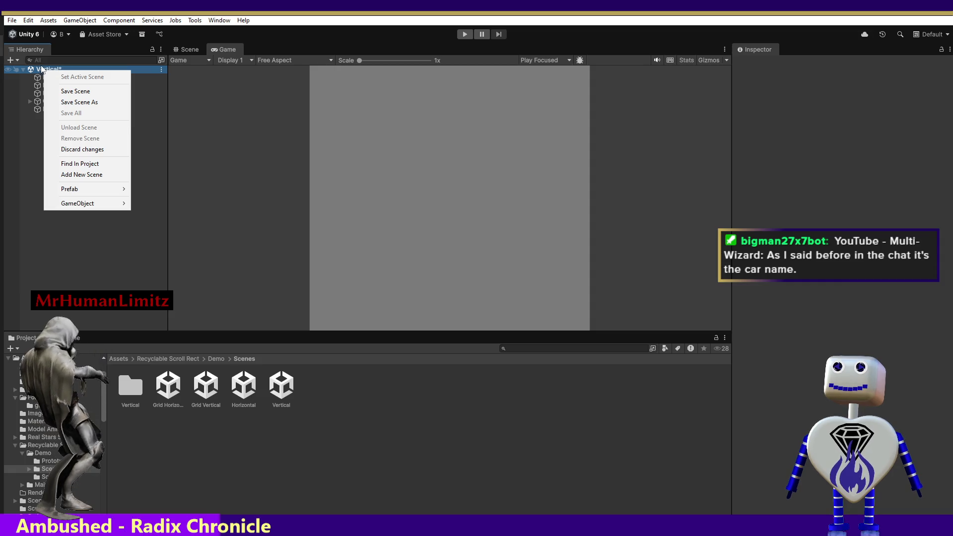
pyautogui.click(77, 164)
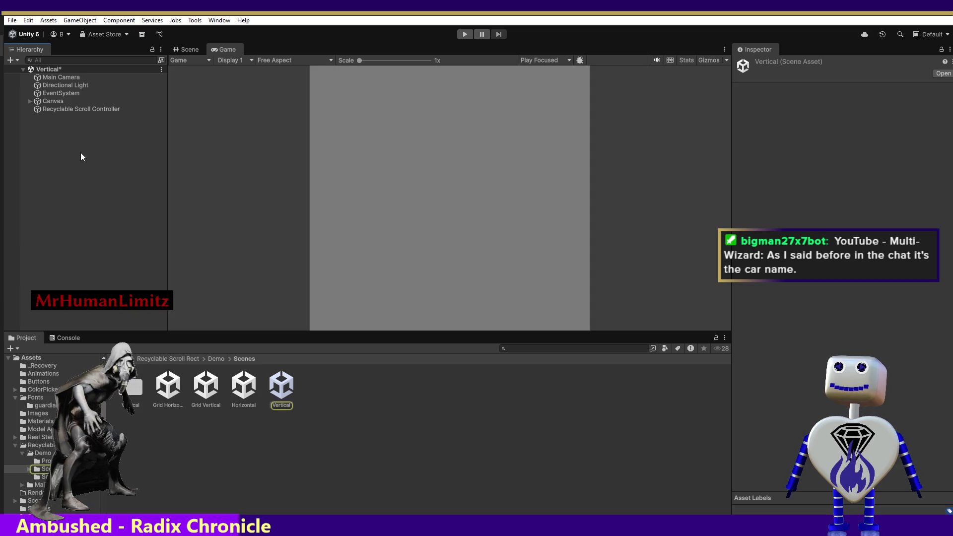
pyautogui.click(122, 358)
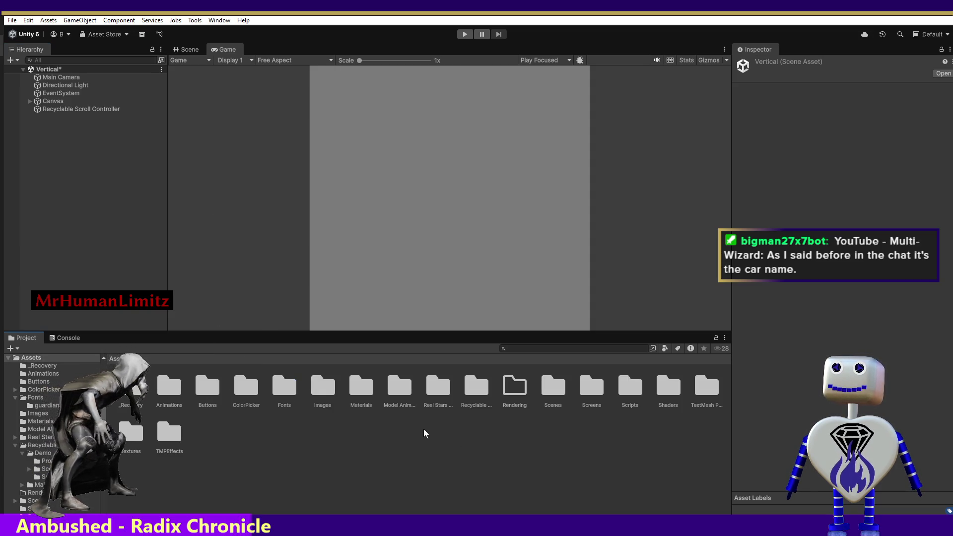
# - Open Assets/Scenes/Main, discarding the Vertical scene's changes, and press Delete on the selected asset
pyautogui.doubleClick(545, 394)
pyautogui.doubleClick(177, 399)
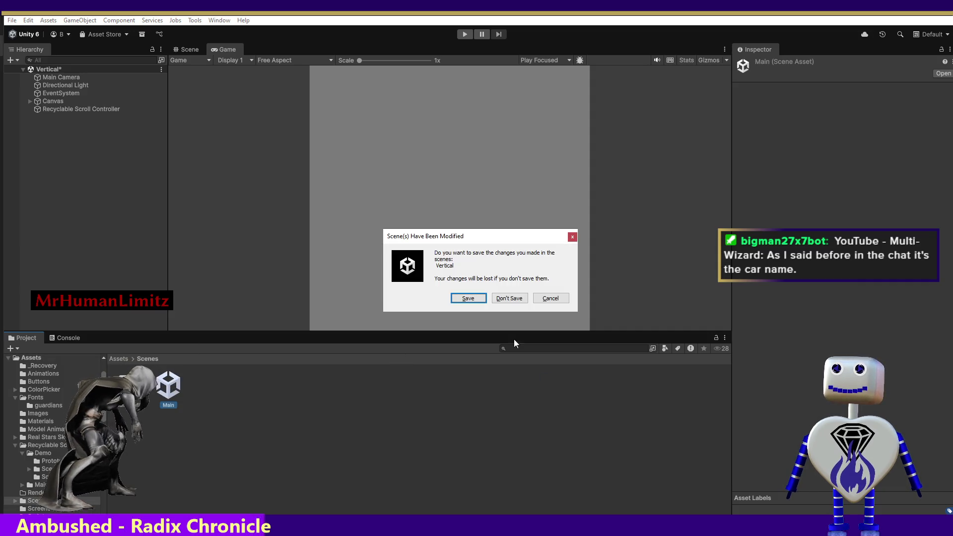
pyautogui.click(504, 296)
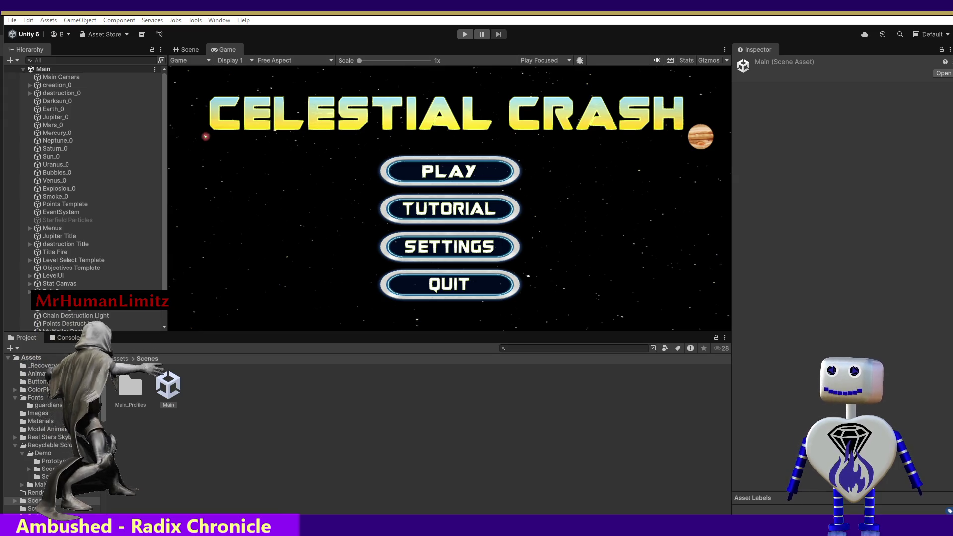
pyautogui.press('Delete')
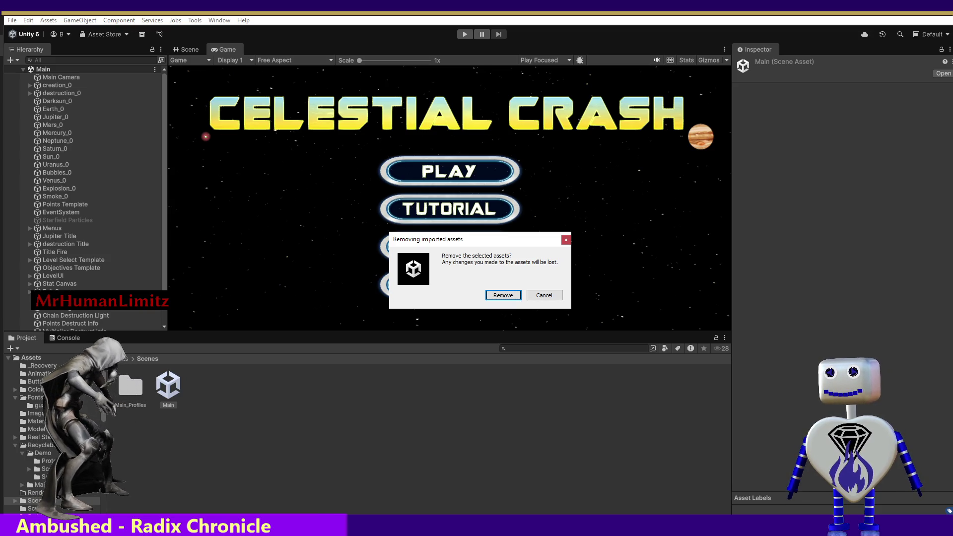
# - Confirm Remove in the 'Removing imported assets' dialog
pyautogui.click(503, 296)
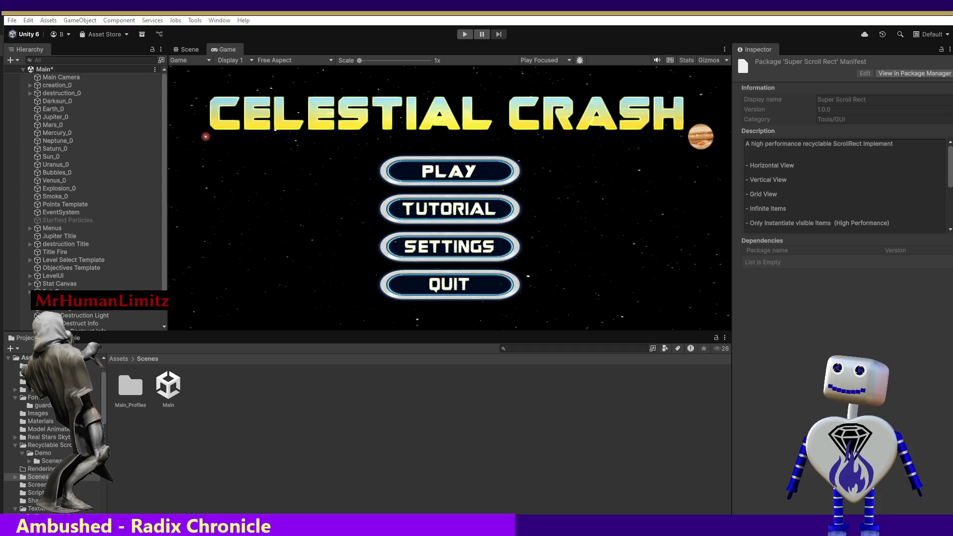
# - Inspect the Recyclable Scroll Rect folder, then select it in Assets and press Delete
pyautogui.click(123, 359)
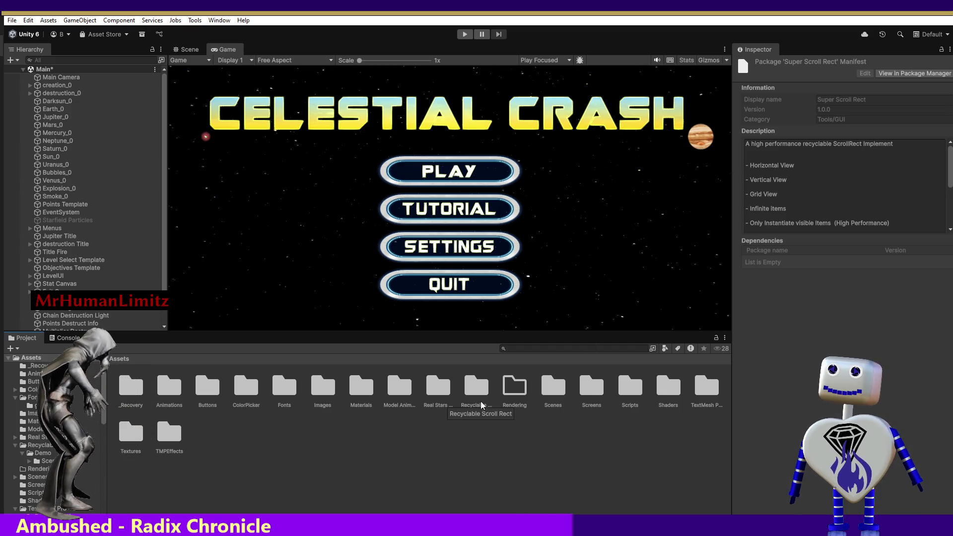
pyautogui.doubleClick(478, 388)
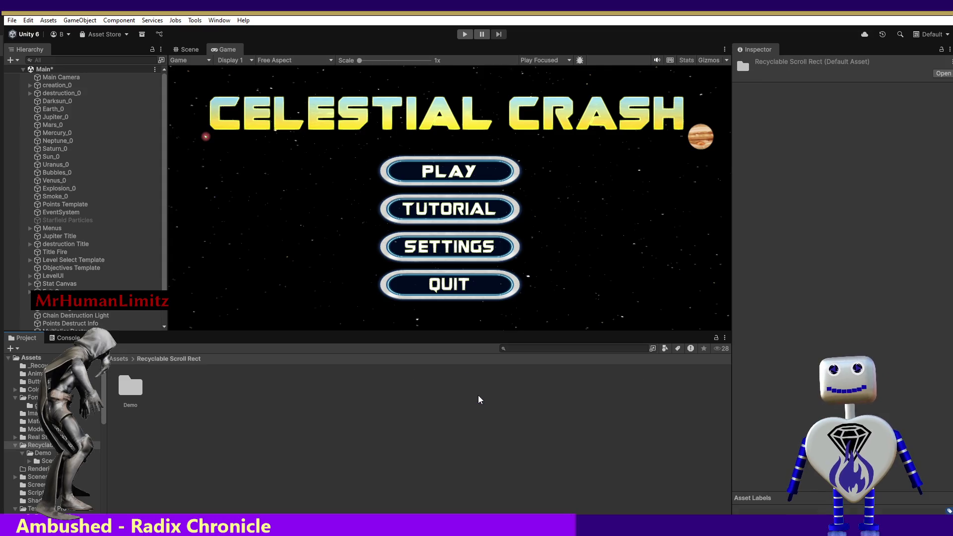
pyautogui.click(118, 359)
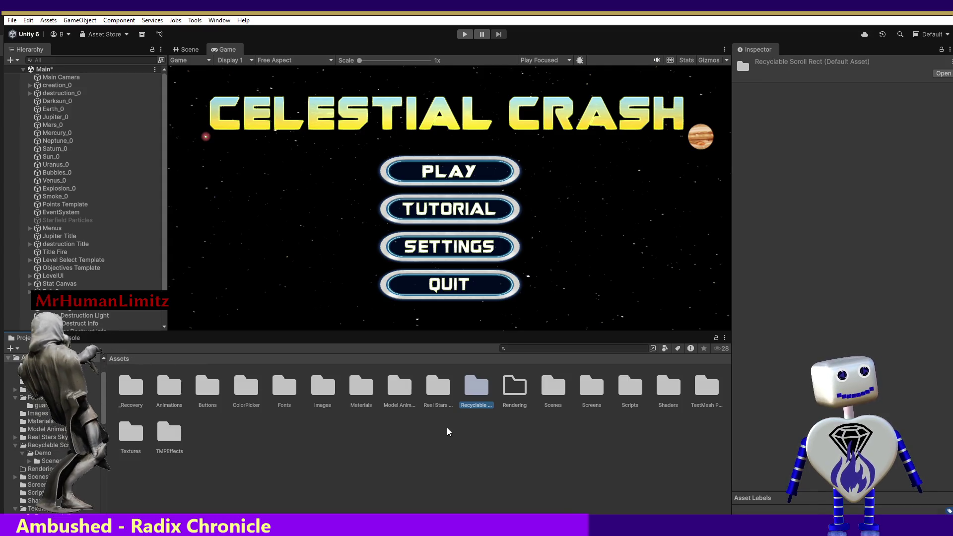
pyautogui.press('Delete')
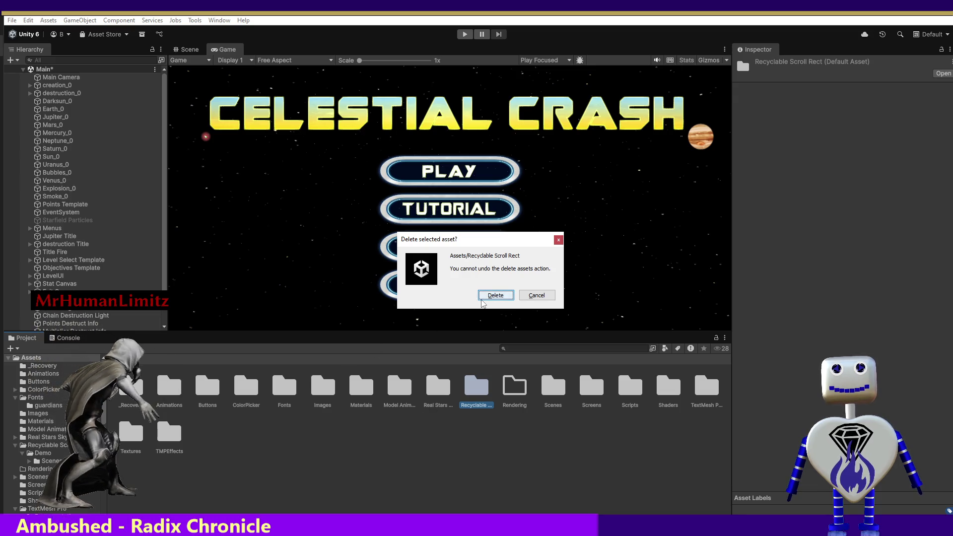
# - Confirm deleting Recyclable Scroll Rect and open the new GamesTan folder
pyautogui.click(480, 298)
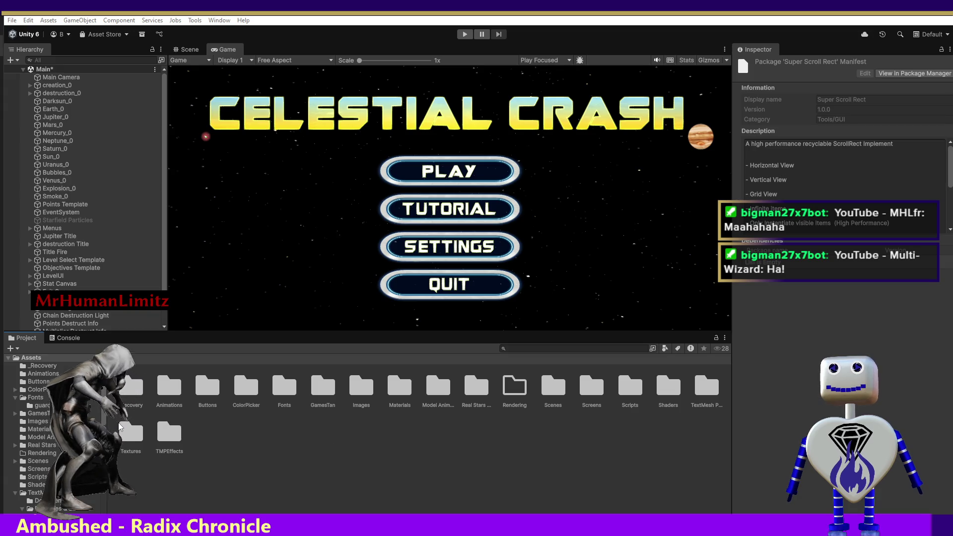
pyautogui.doubleClick(323, 393)
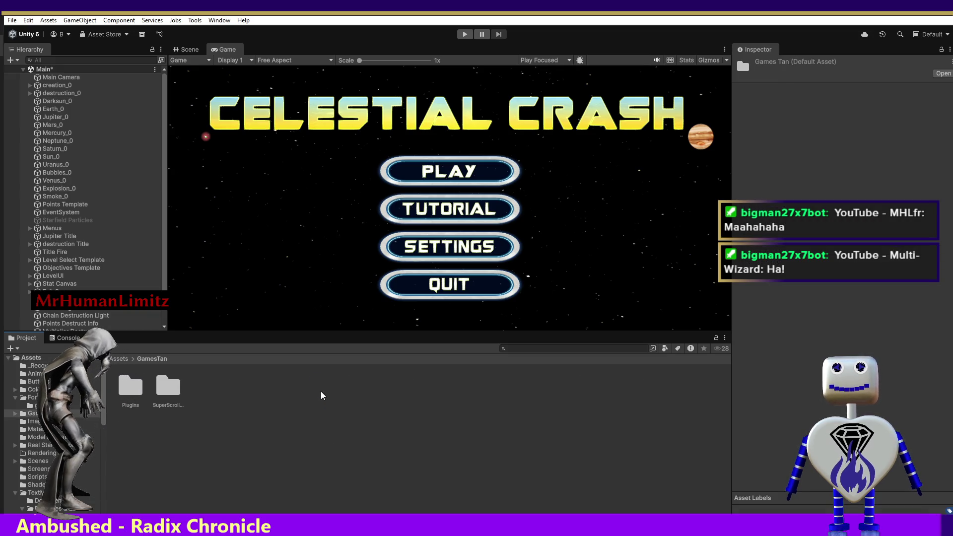
# - Open SuperScrollRect > Examples > SuperScrollRectDemo, saving the Main scene, and enter Play mode
pyautogui.doubleClick(165, 387)
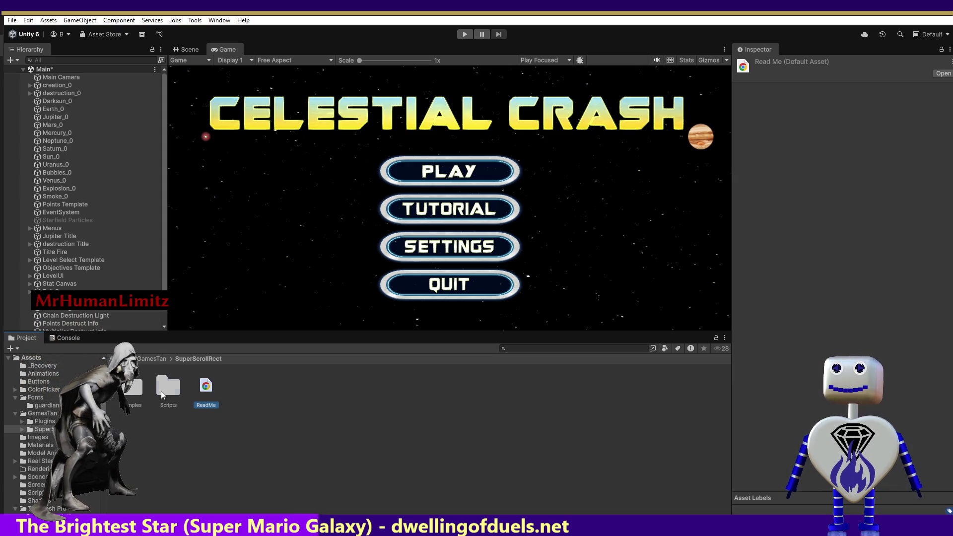
pyautogui.doubleClick(141, 393)
pyautogui.click(142, 392)
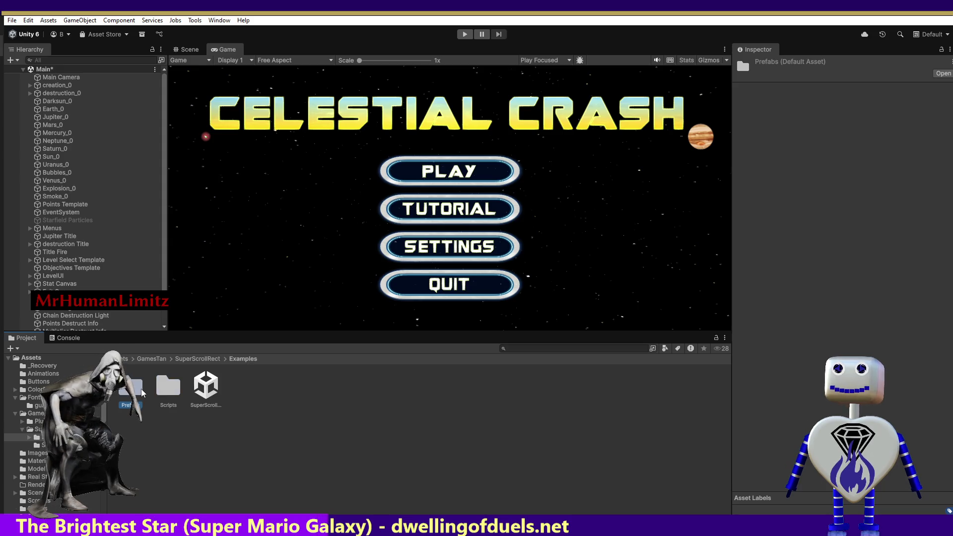
pyautogui.doubleClick(202, 391)
pyautogui.click(480, 300)
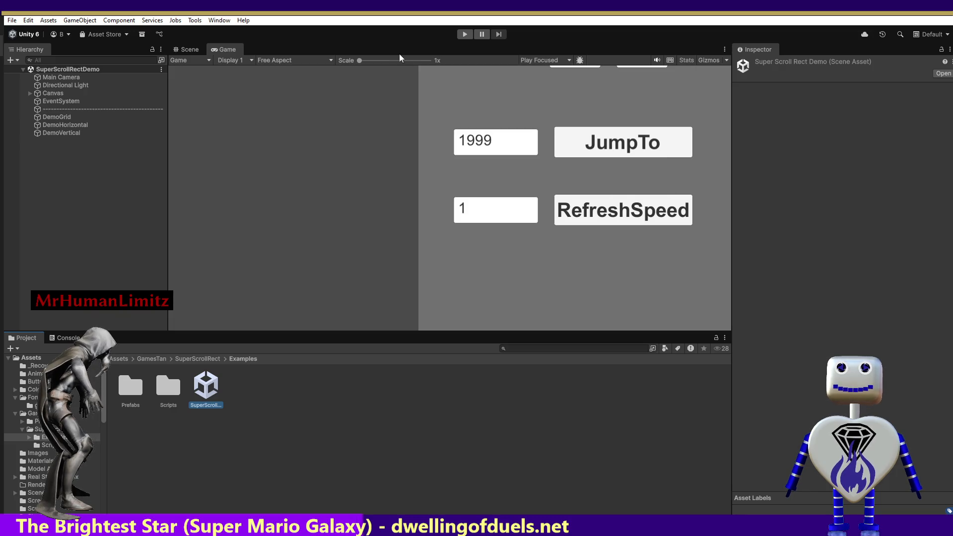
pyautogui.click(465, 34)
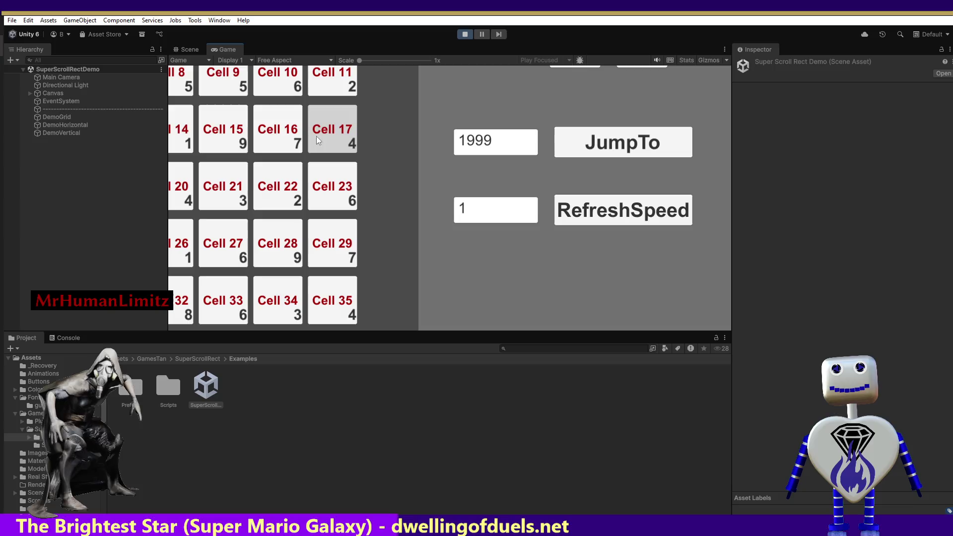
# - Jump the demo grid to cell 1999 at refresh speed 1, scroll back up, then show the Scene view
pyautogui.click(614, 147)
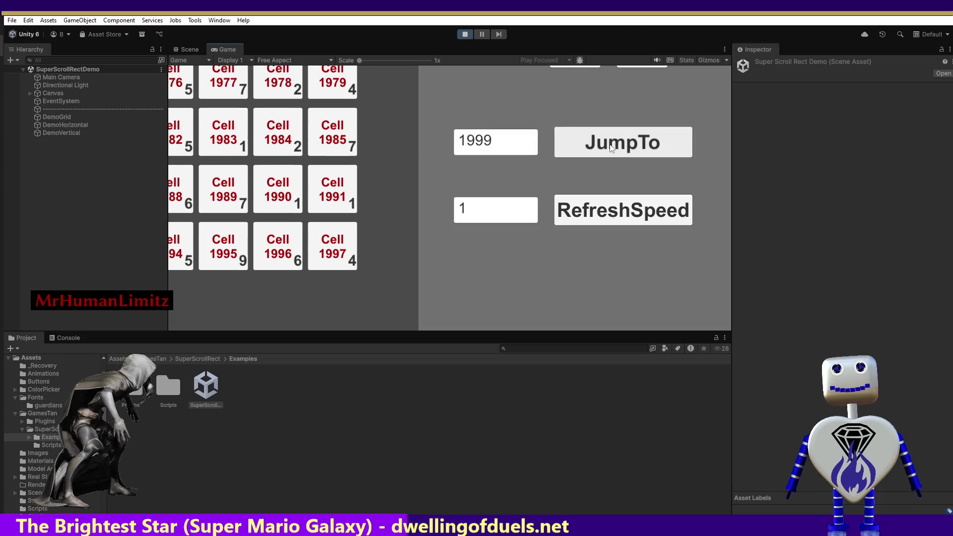
pyautogui.click(579, 198)
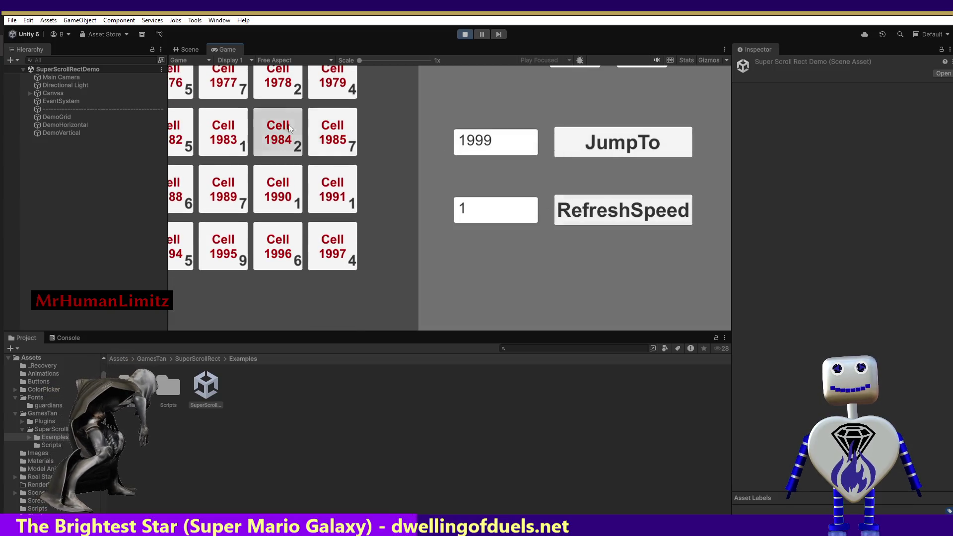
pyautogui.scroll(15, 290, 117)
pyautogui.scroll(10, 286, 184)
pyautogui.scroll(10, 284, 175)
pyautogui.scroll(12, 271, 282)
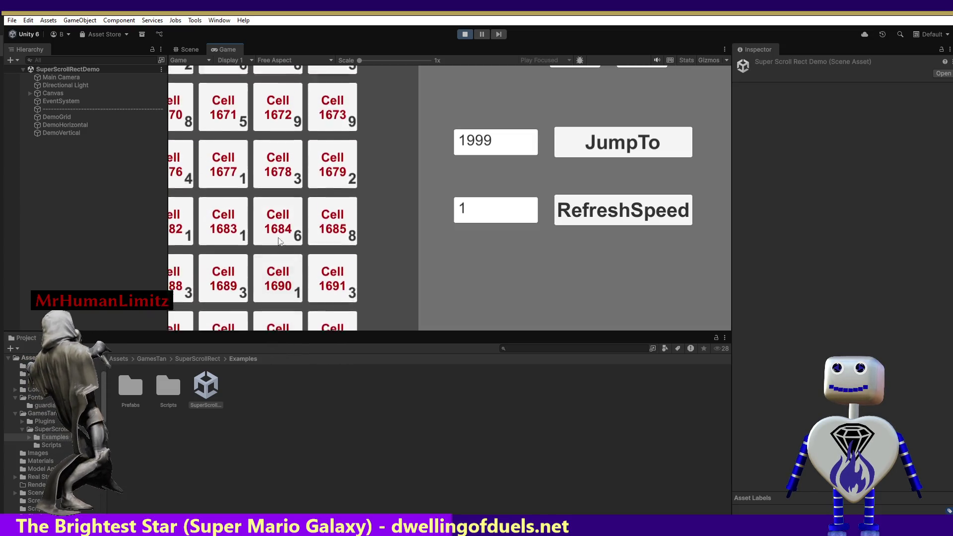
pyautogui.scroll(8, 279, 242)
pyautogui.scroll(10, 278, 209)
pyautogui.scroll(2, 304, 227)
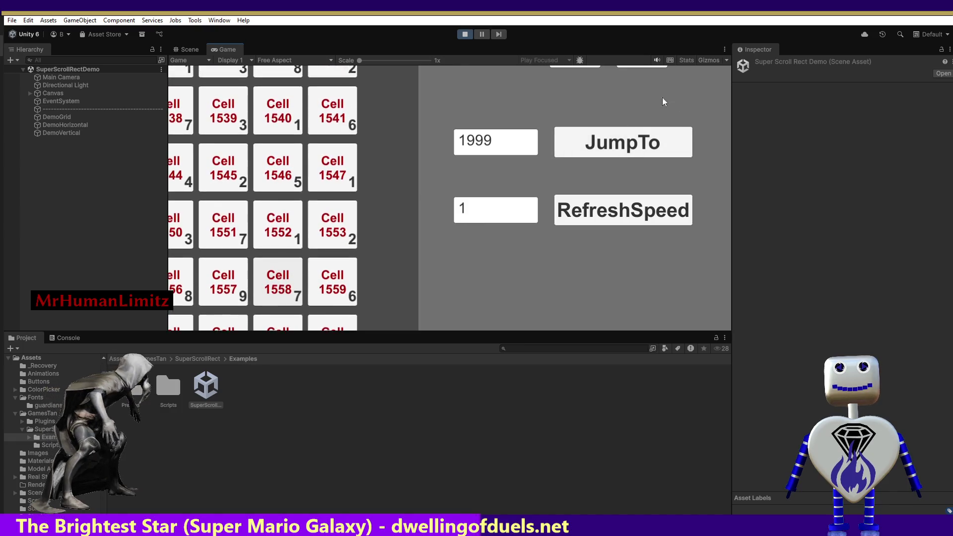
pyautogui.click(181, 49)
# - Inspect the Main Camera, Canvas, EventSystem, DemoGrid, DemoHorizontal and DemoVertical objects
pyautogui.doubleClick(109, 77)
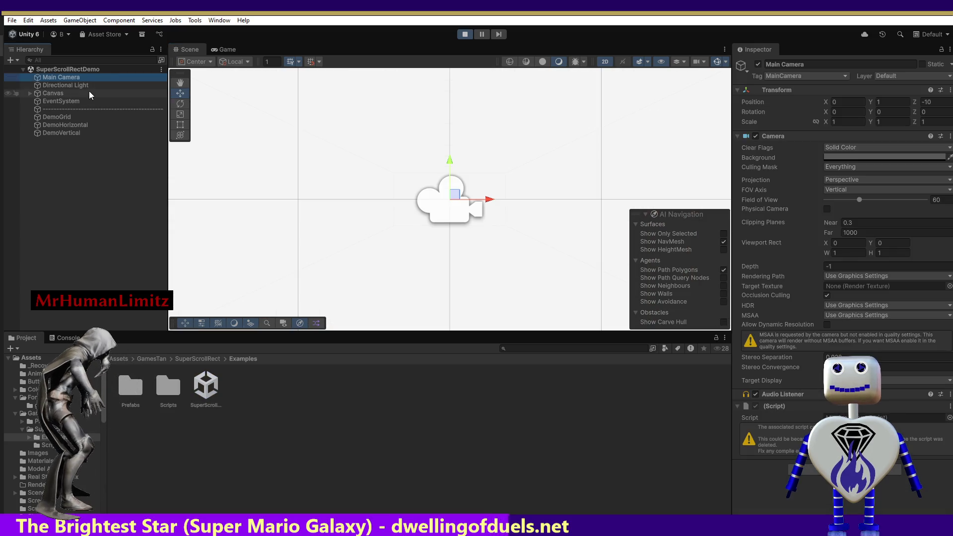
pyautogui.click(88, 93)
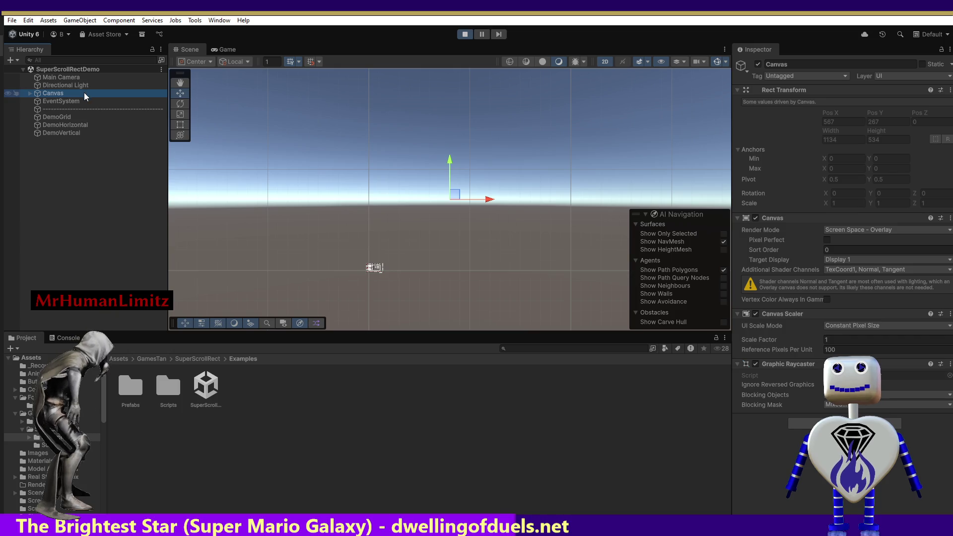
pyautogui.click(76, 102)
pyautogui.doubleClick(76, 102)
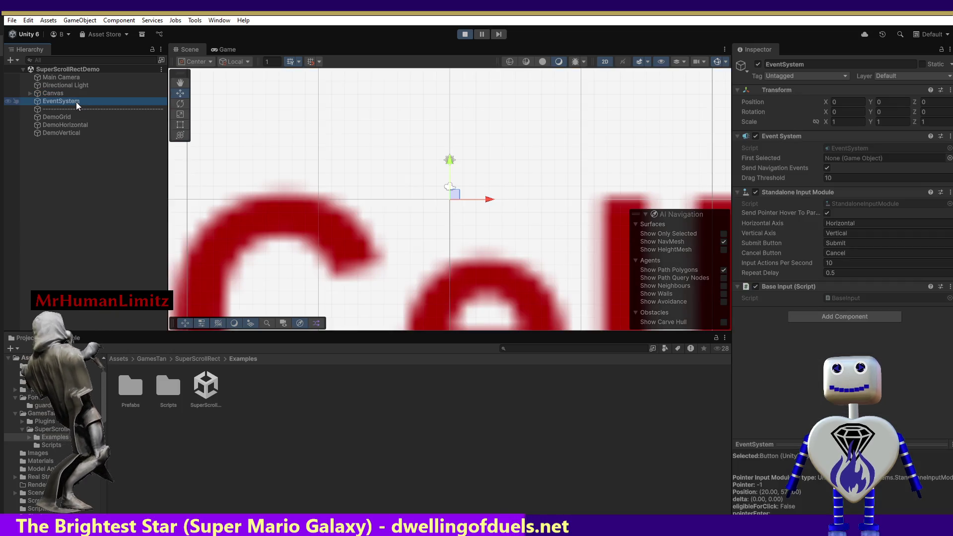
pyautogui.doubleClick(68, 117)
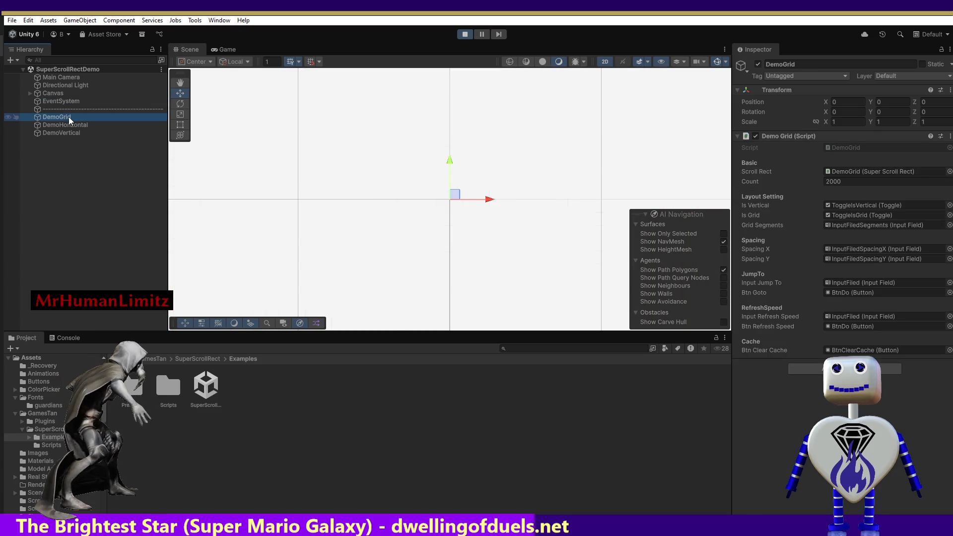
pyautogui.click(70, 125)
pyautogui.click(74, 132)
pyautogui.click(74, 132)
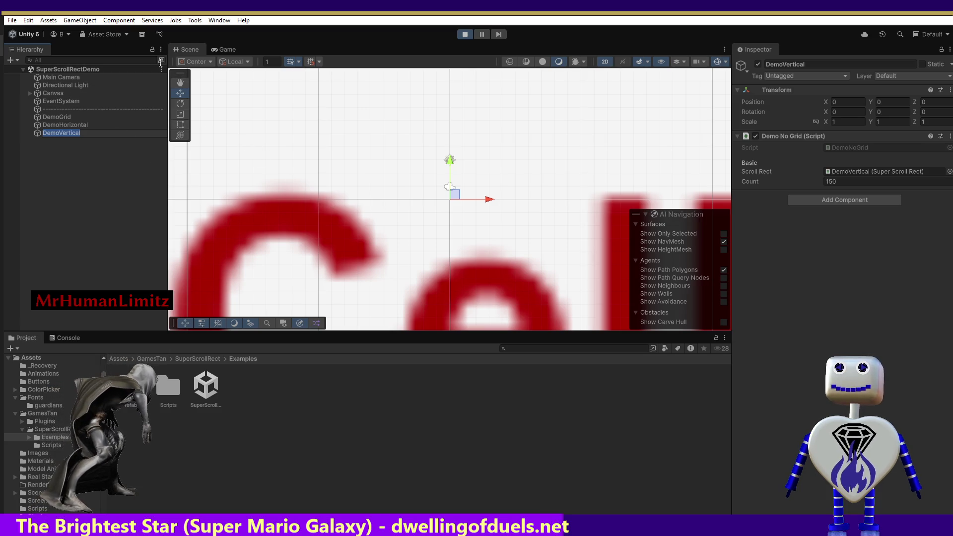
# - View the running demo's cell grid, stop Play mode, and go up to the Assets root
pyautogui.click(216, 50)
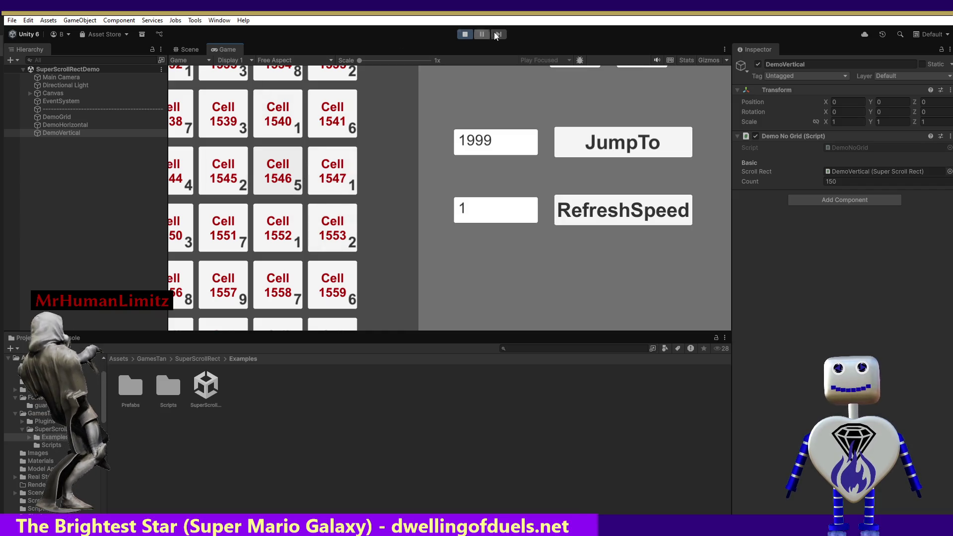
pyautogui.click(465, 34)
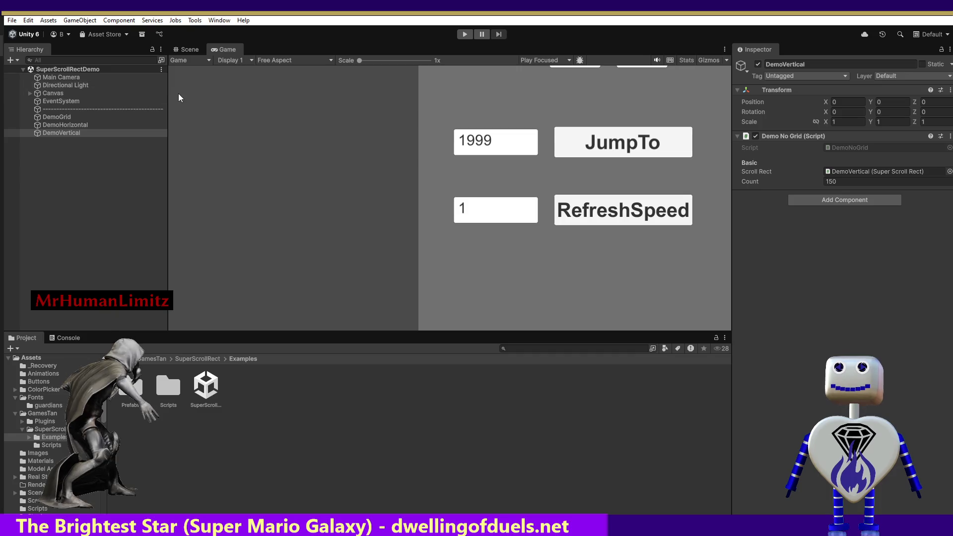
pyautogui.click(222, 360)
pyautogui.click(195, 357)
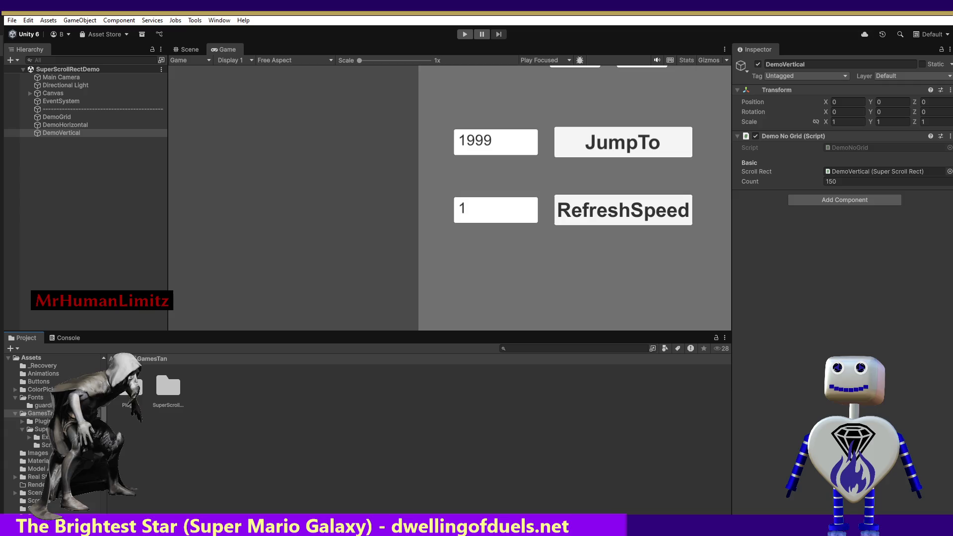
pyautogui.click(117, 358)
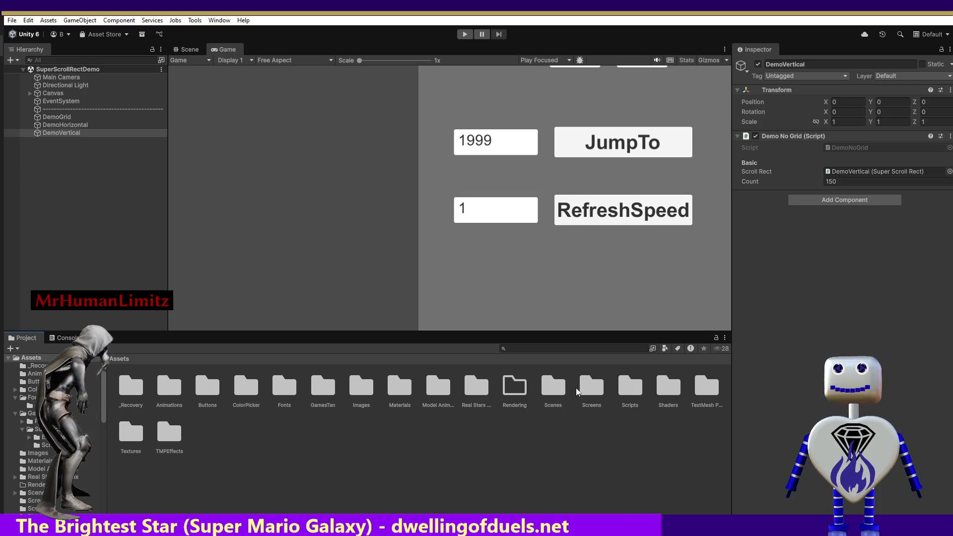
# - Open the Main scene from the Scenes folder, then return the Project browser to Assets
pyautogui.doubleClick(553, 387)
pyautogui.doubleClick(167, 391)
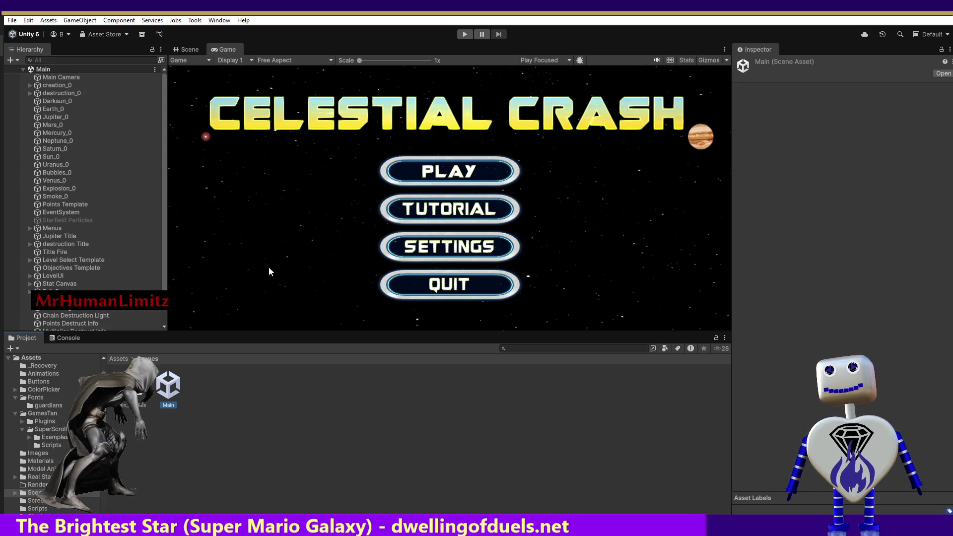
pyautogui.click(117, 359)
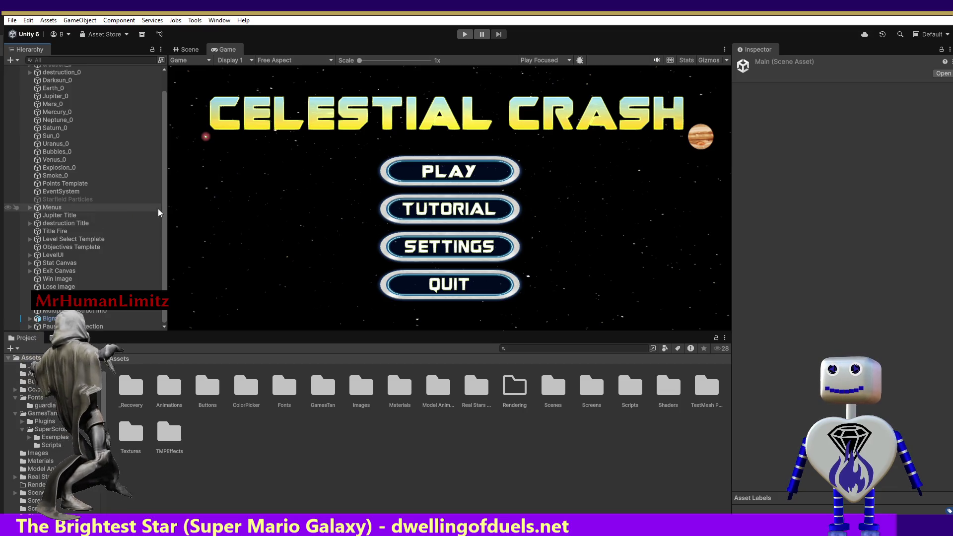
pyautogui.scroll(2, 154, 204)
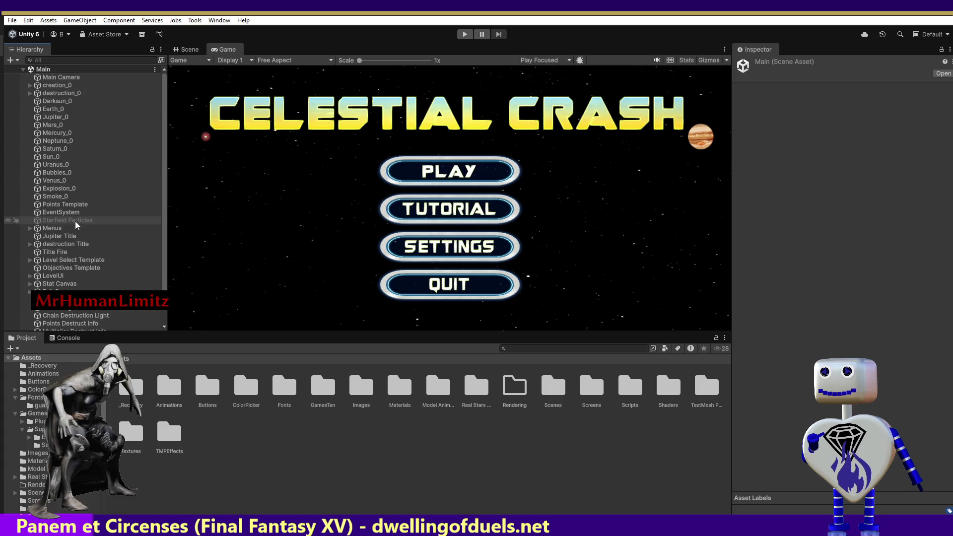
# - Check the LevelUI Canvas, expand Menus > Level List, and select Level List Container
pyautogui.click(30, 276)
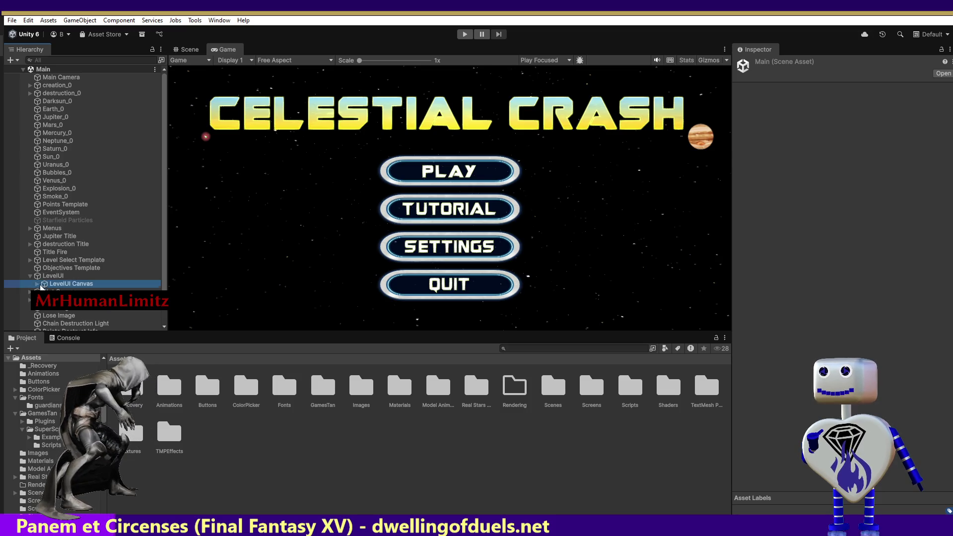
pyautogui.click(39, 285)
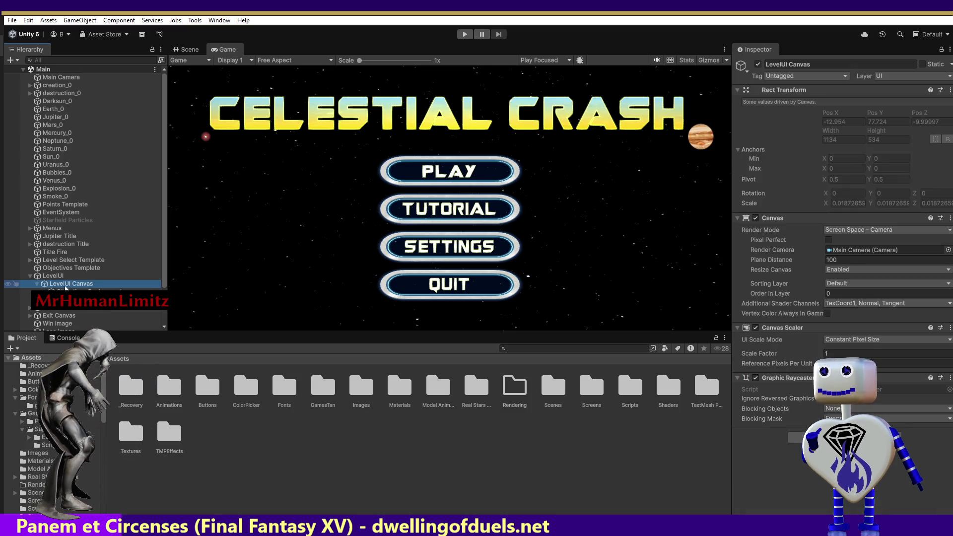
pyautogui.click(30, 228)
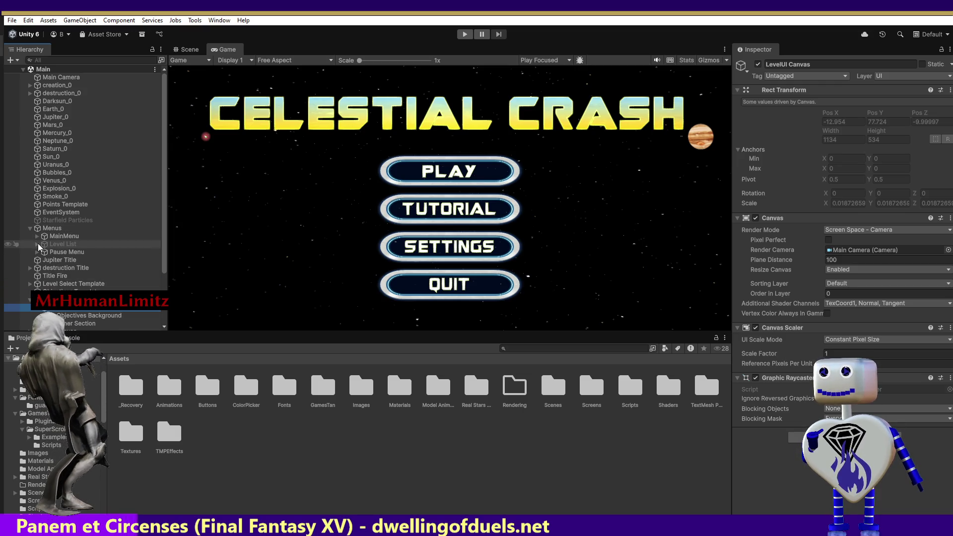
pyautogui.click(37, 244)
pyautogui.click(65, 246)
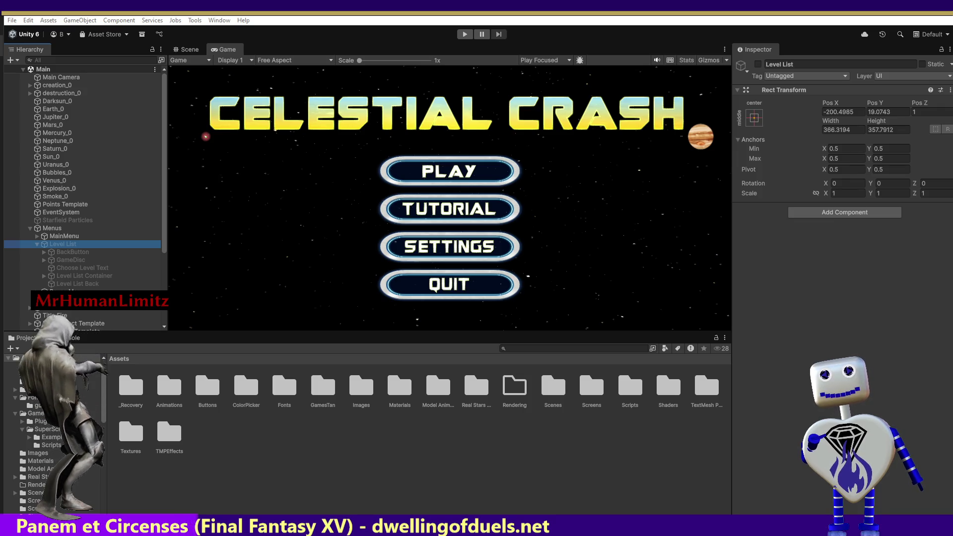
pyautogui.click(45, 277)
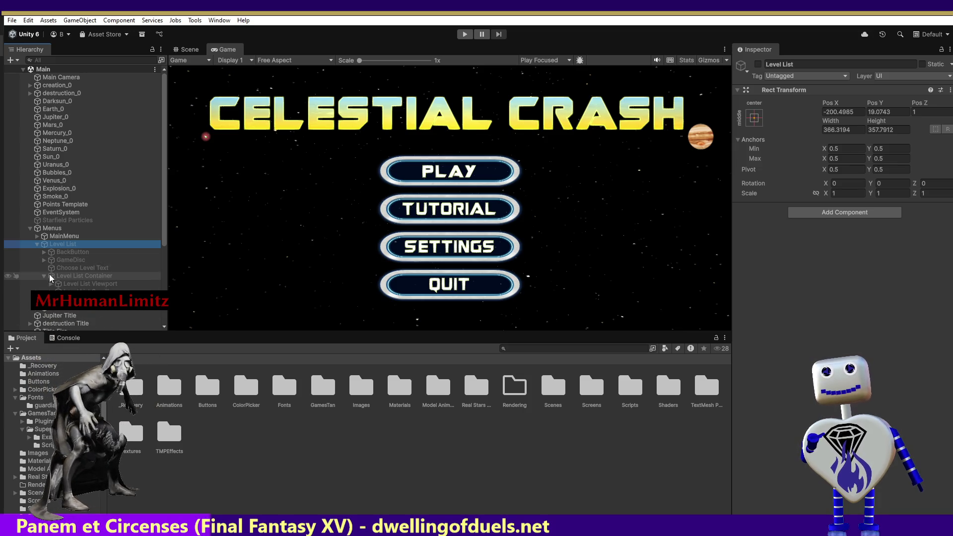
pyautogui.click(53, 278)
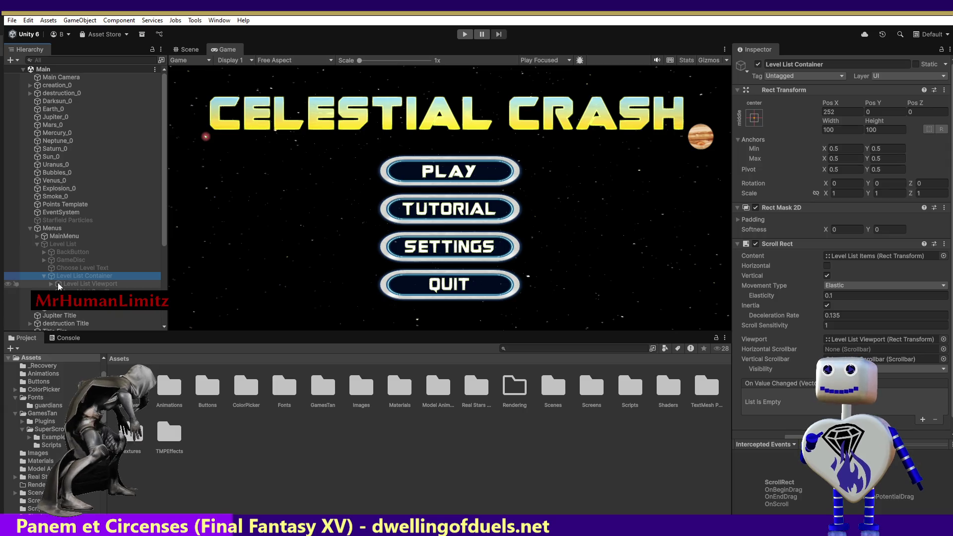
# - Select Level List Viewport, then Level List Scrollbar to view its components
pyautogui.click(58, 284)
pyautogui.click(59, 293)
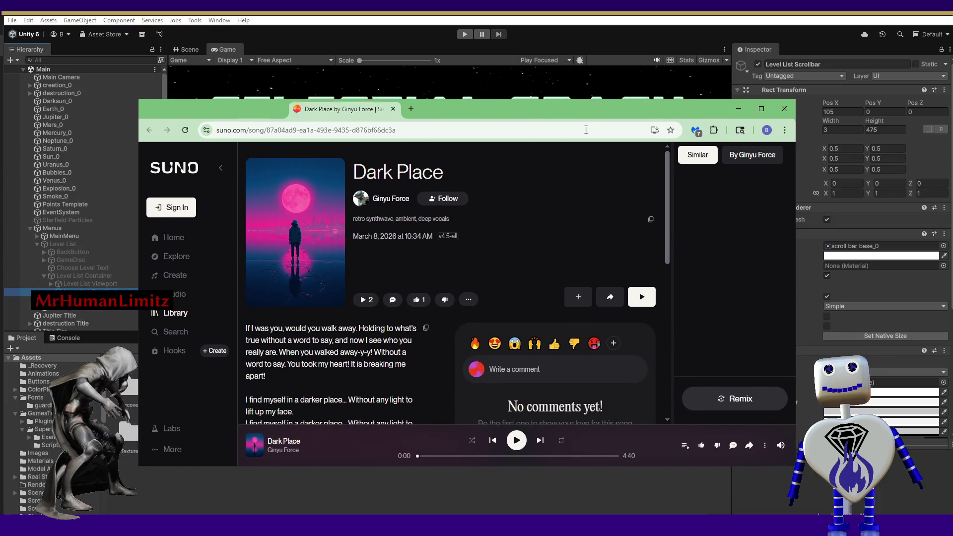
# - Play the Dark Place song on Suno, then minimize Chrome with Super+Down
pyautogui.click(516, 441)
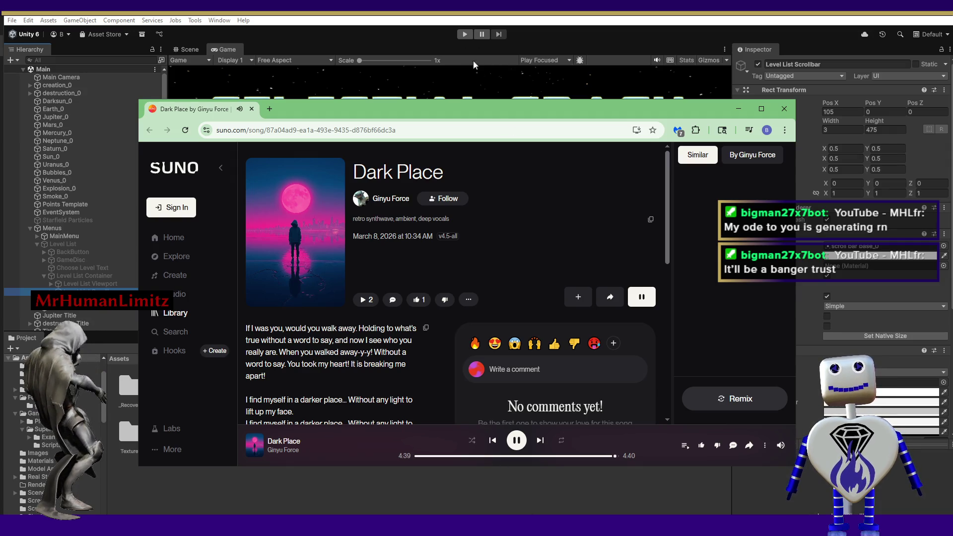
pyautogui.press('super+Down')
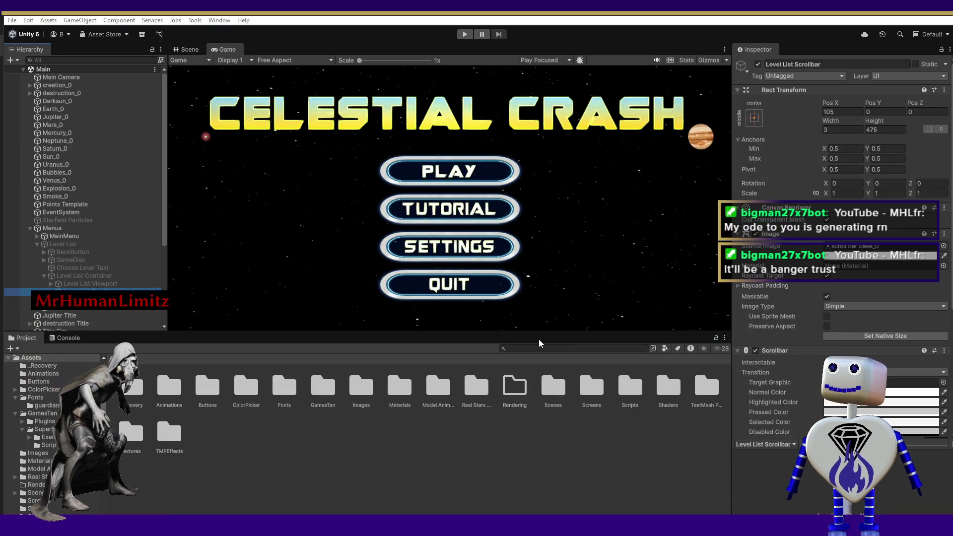
# - Enlarge the Game view by lowering its splitter, then enter Play mode
pyautogui.moveTo(478, 332); pyautogui.dragTo(475, 426)
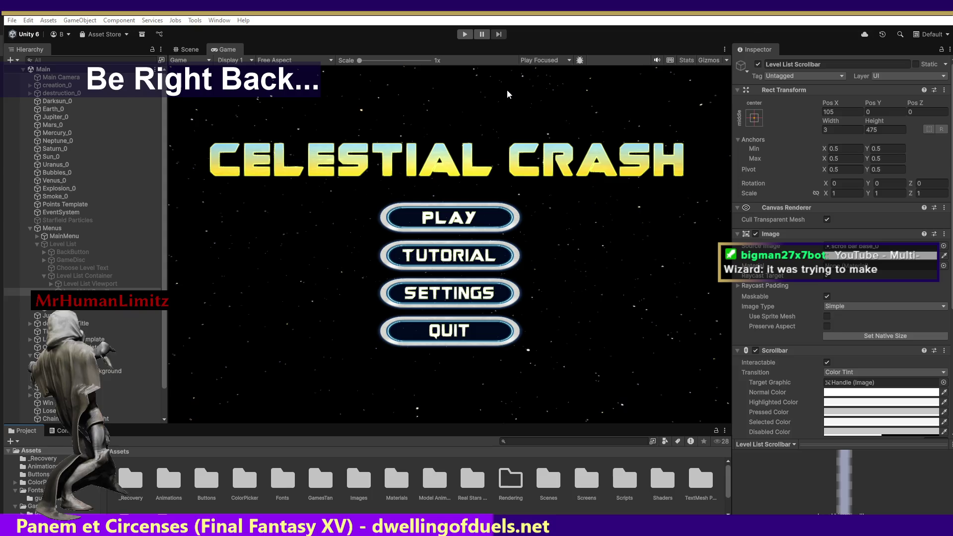
pyautogui.click(466, 35)
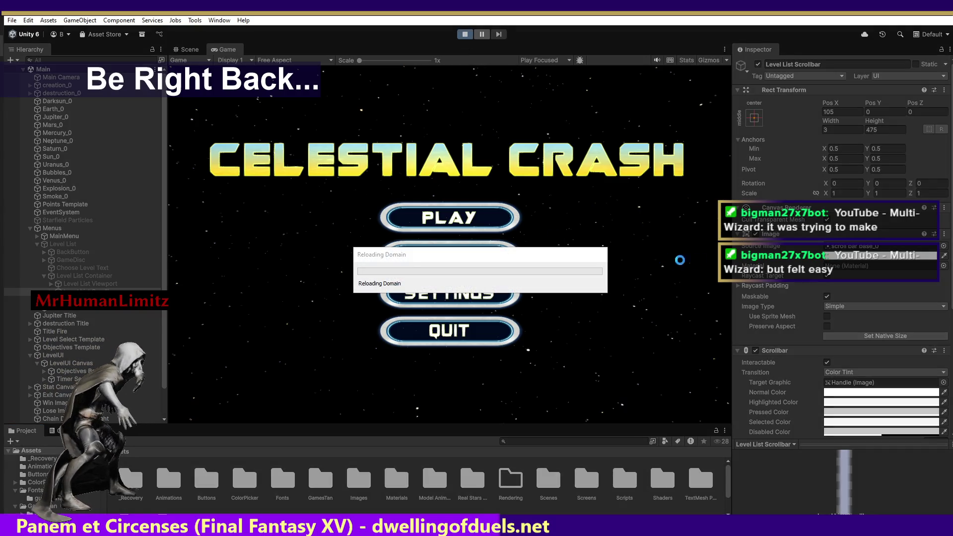
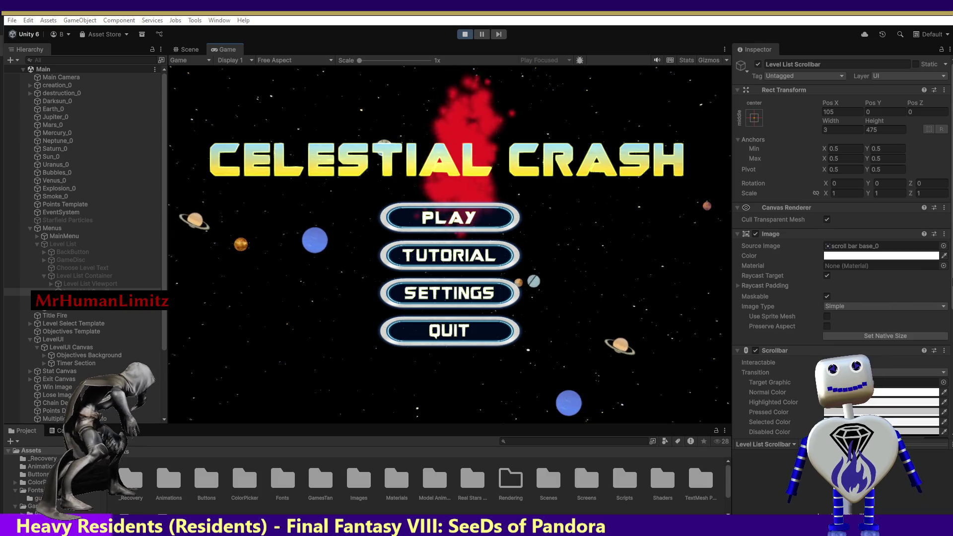
# - Search the component list for 'super' and add Super Scroll Rect to Level List Scrollbar
pyautogui.scroll(-5, 884, 283)
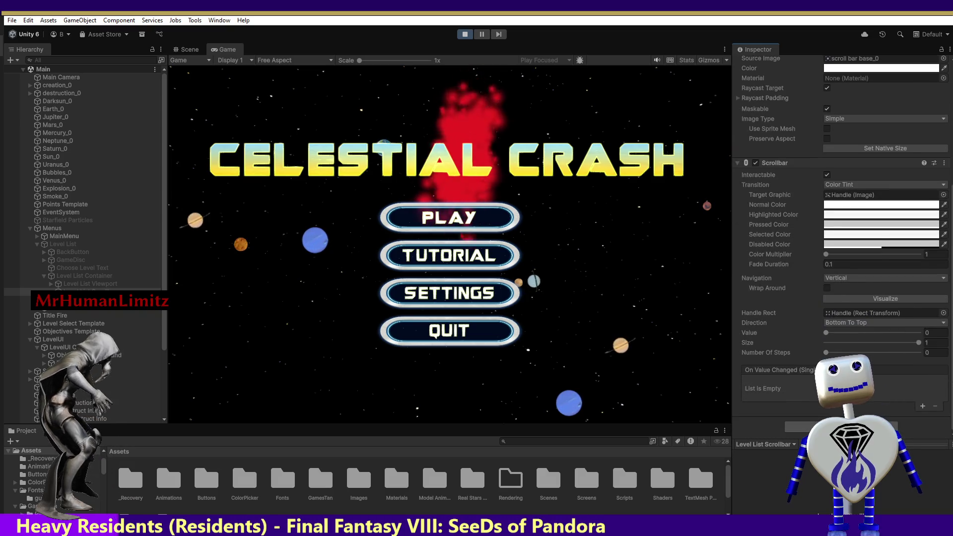
pyautogui.click(841, 427)
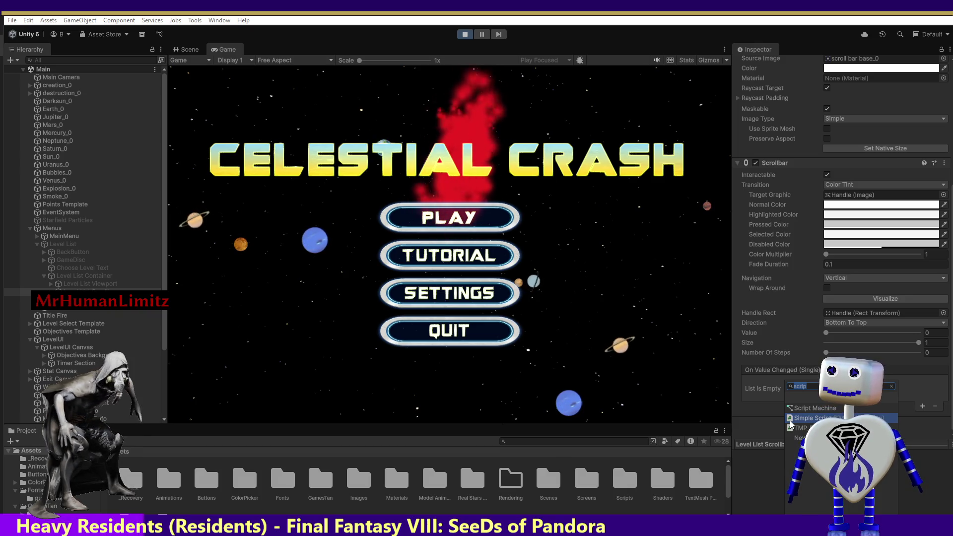
pyautogui.write('s')
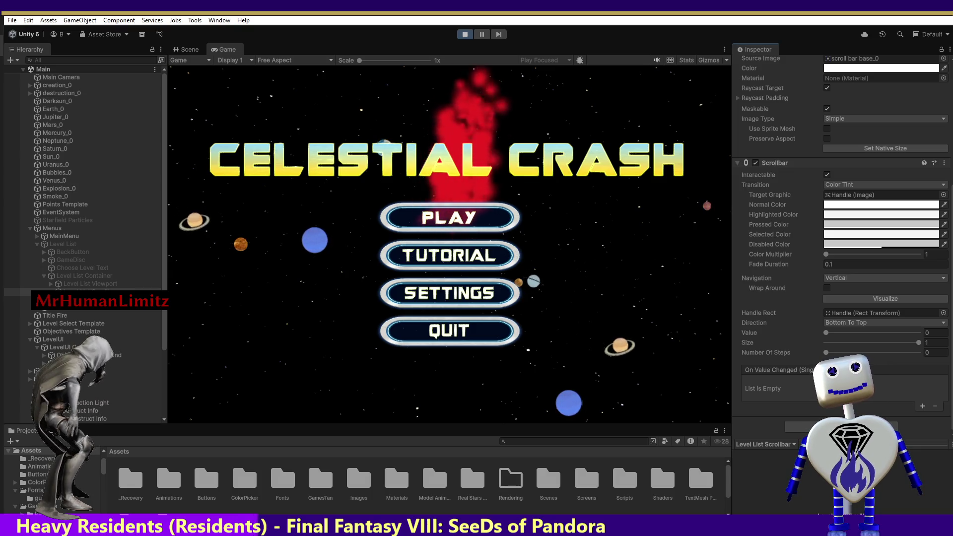
pyautogui.click(841, 427)
pyautogui.press('Escape')
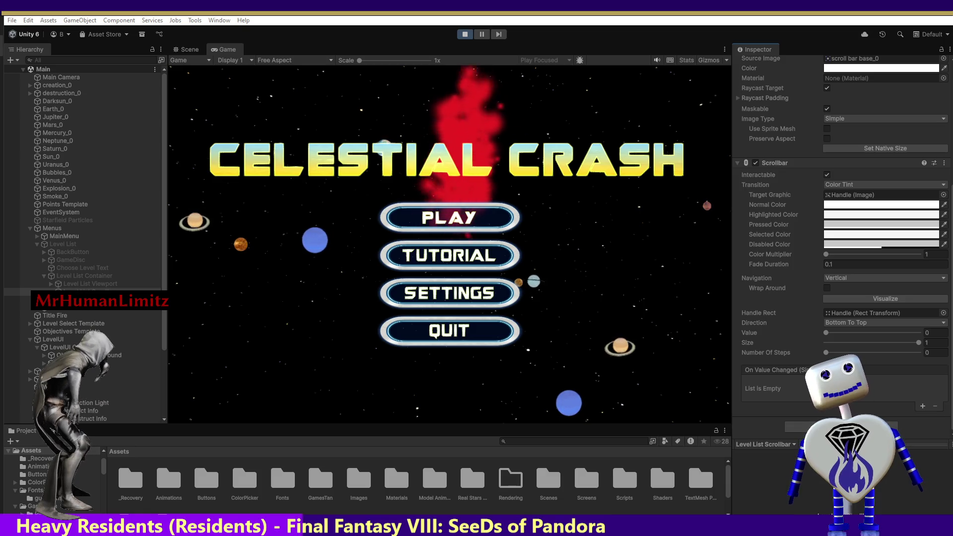
pyautogui.click(804, 430)
pyautogui.write('su')
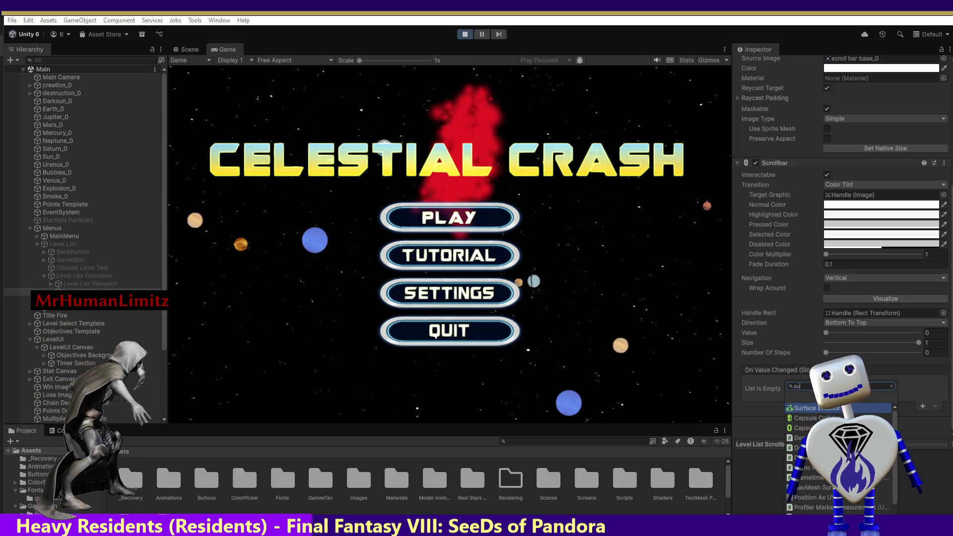
pyautogui.write('per')
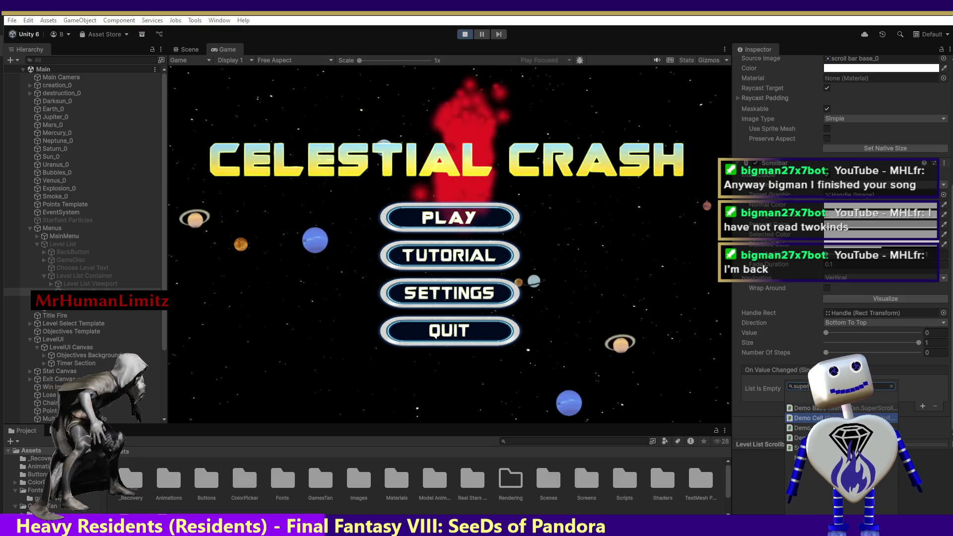
pyautogui.press('Return')
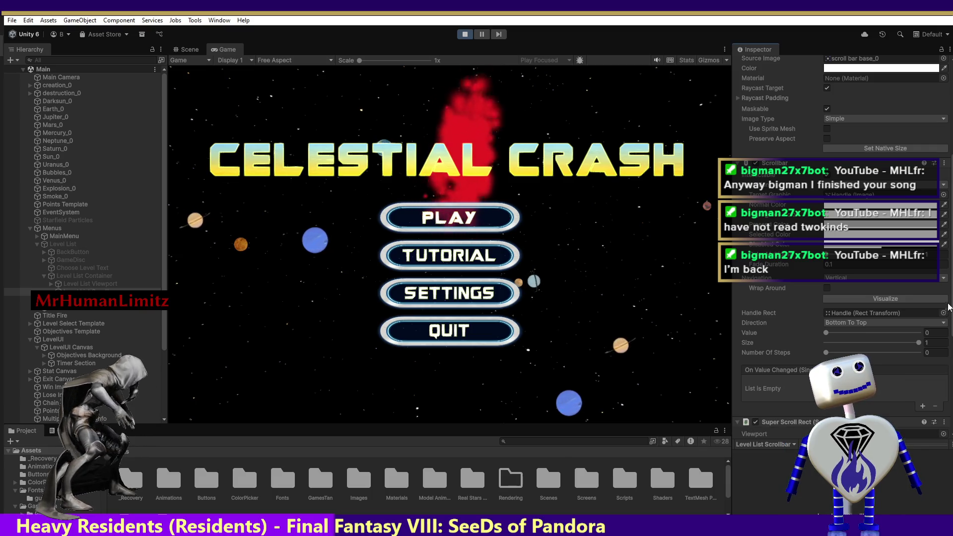
# - Leave play mode and re-add Super Scroll Rect to Level List Scrollbar so it persists
pyautogui.click(460, 31)
pyautogui.click(790, 427)
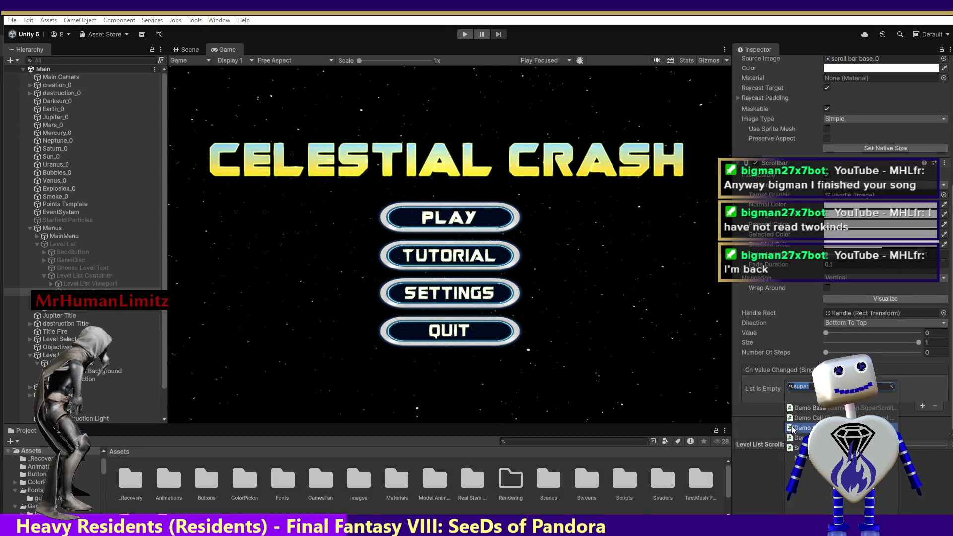
pyautogui.click(797, 448)
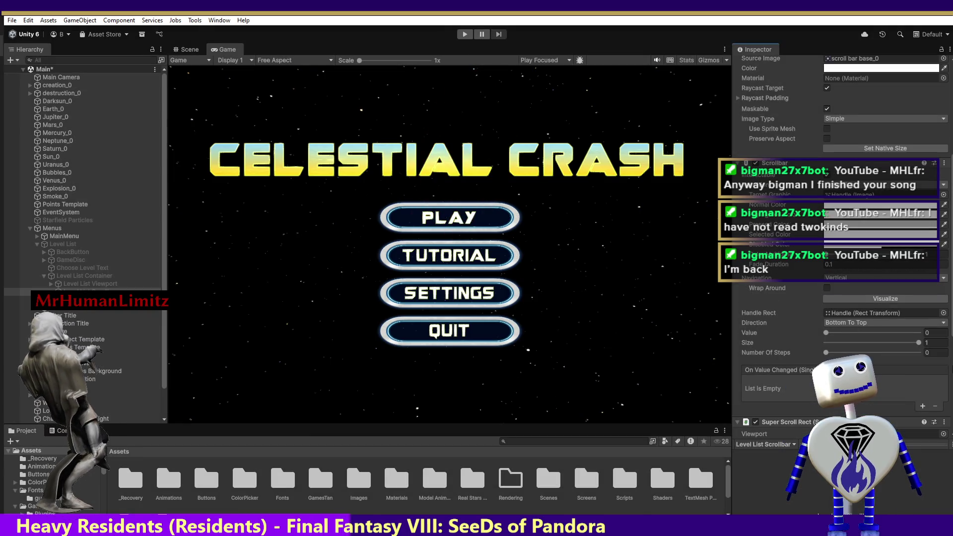
pyautogui.scroll(-5, 920, 383)
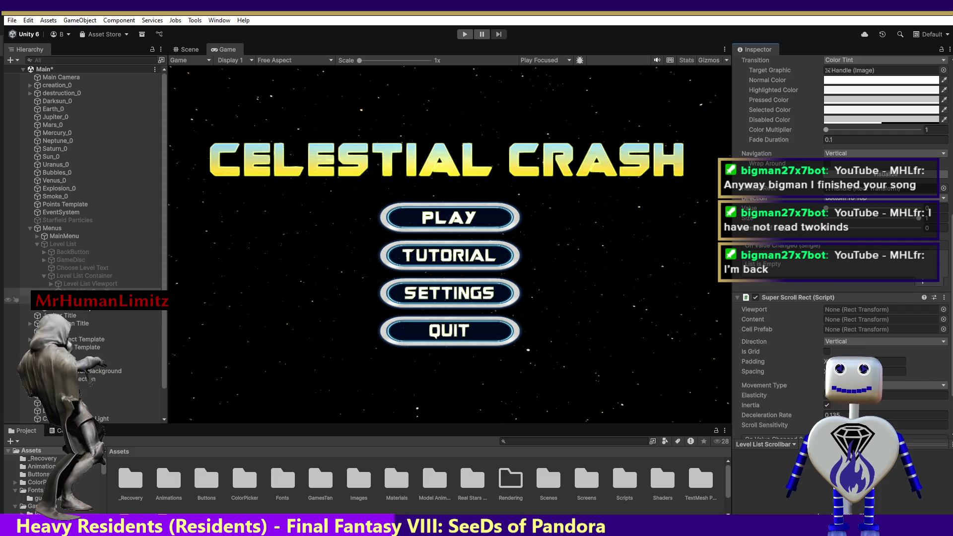
# - Drag Level List Scrollbar from the Hierarchy into the Super Scroll Rect's Viewport field
pyautogui.click(84, 285)
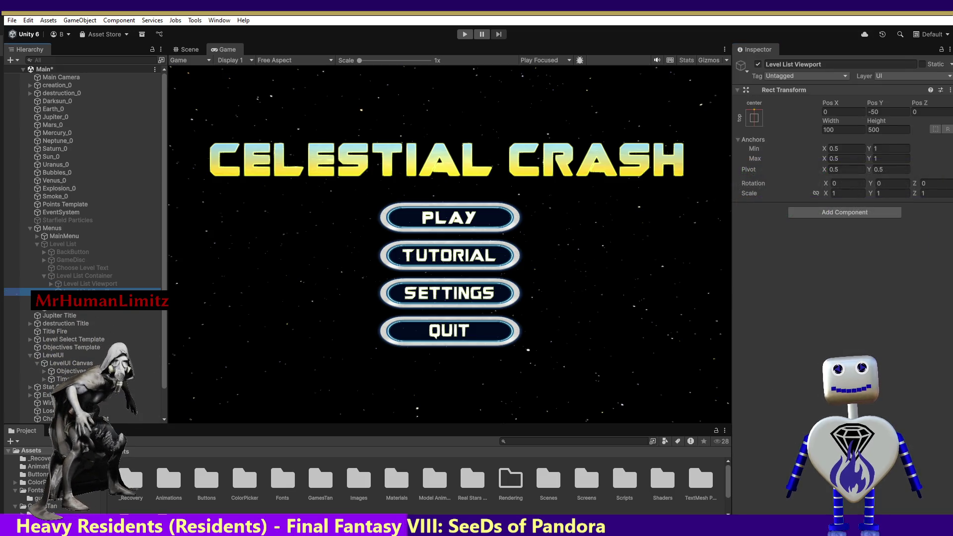
pyautogui.click(84, 292)
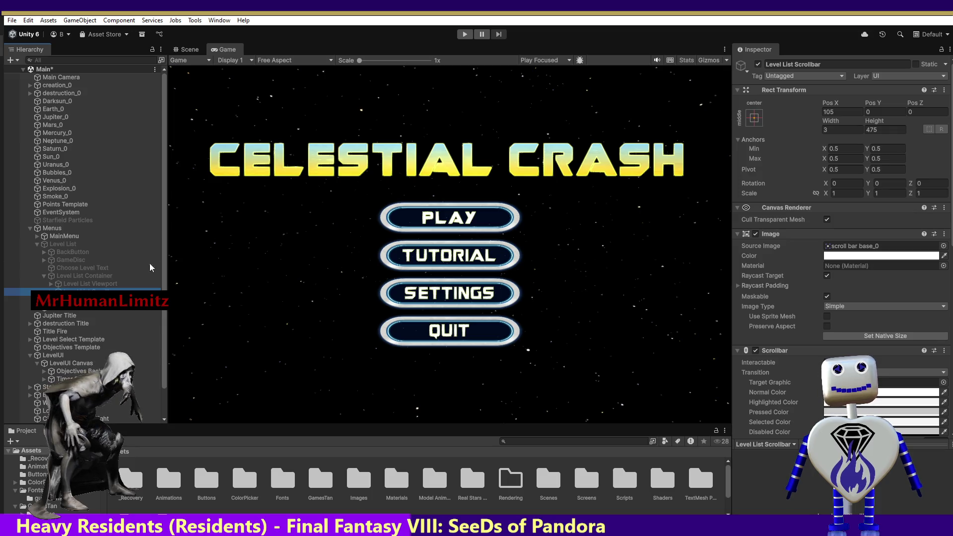
pyautogui.moveTo(85, 291)
pyautogui.mouseDown()
pyautogui.moveTo(612, 308)
pyautogui.moveTo(914, 350)
pyautogui.moveTo(879, 367)
pyautogui.mouseUp()
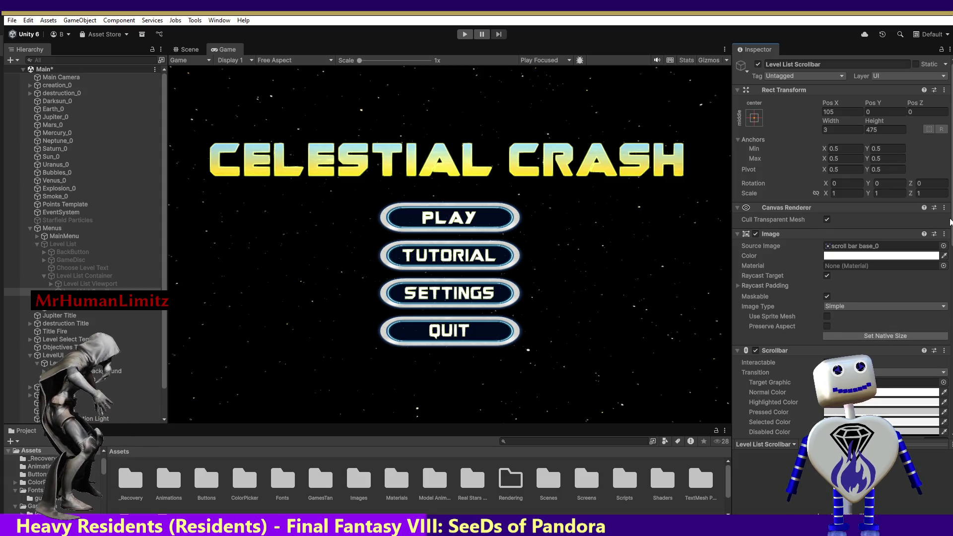
pyautogui.scroll(-6, 949, 216)
pyautogui.scroll(-2, 952, 311)
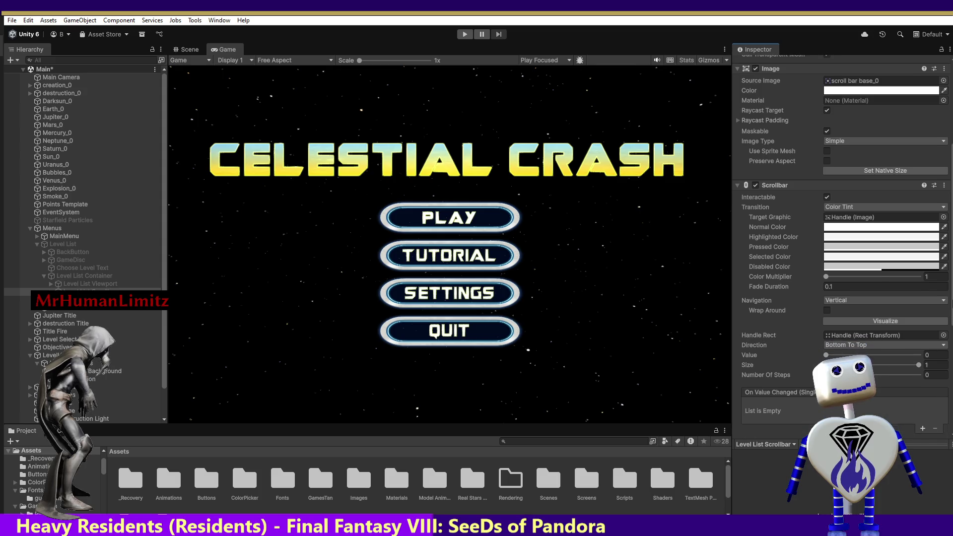
pyautogui.scroll(-6, 951, 310)
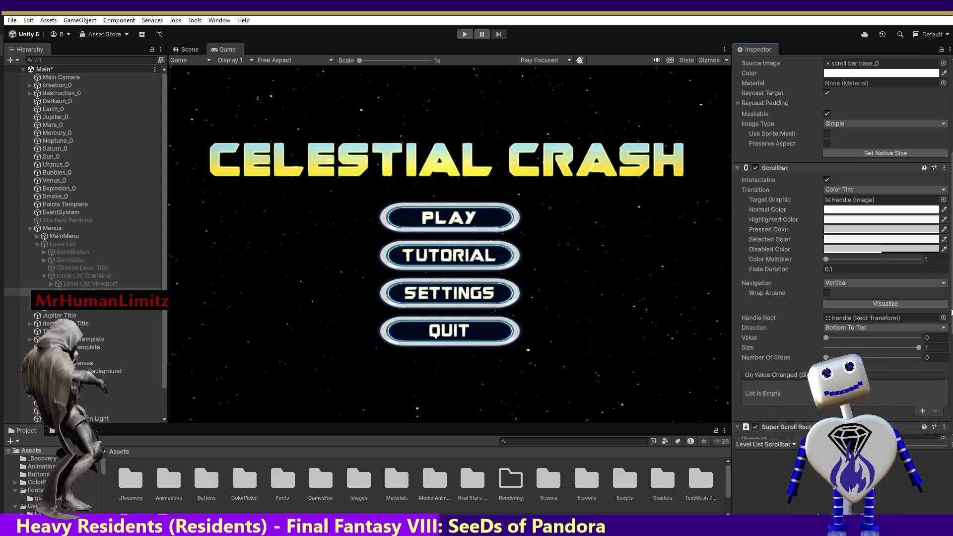
pyautogui.scroll(-2, 952, 310)
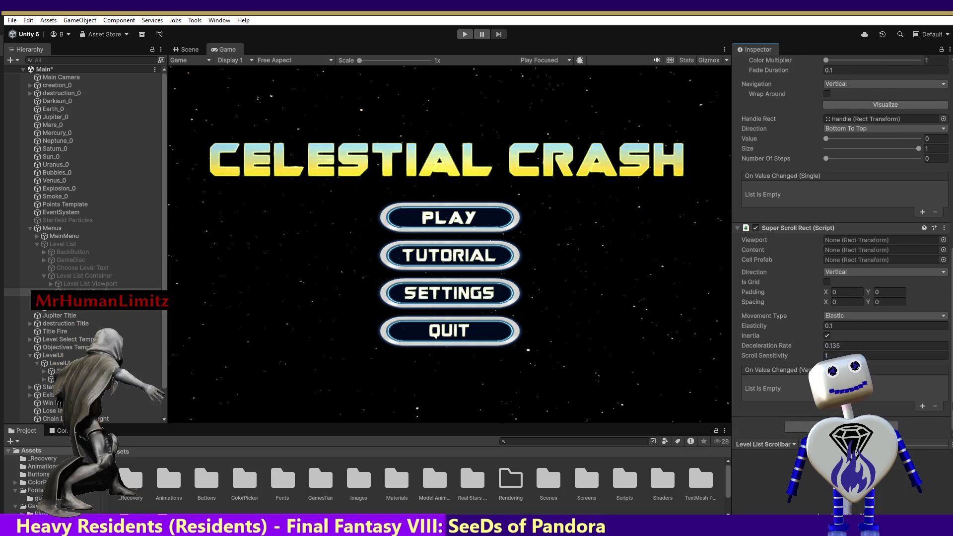
pyautogui.moveTo(99, 291)
pyautogui.mouseDown()
pyautogui.moveTo(886, 255)
pyautogui.moveTo(871, 247)
pyautogui.mouseUp()
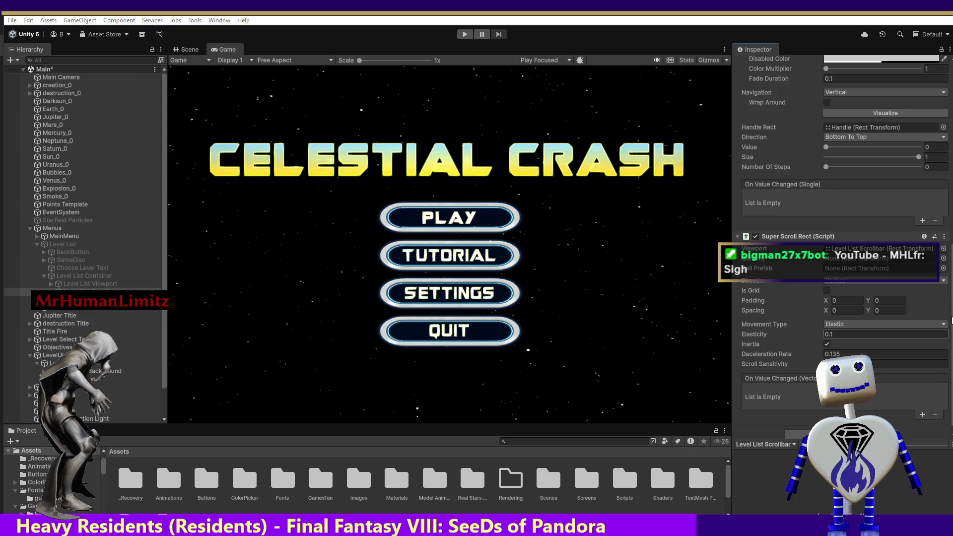
# - Scroll the Inspector down to review the Super Scroll Rect settings
pyautogui.scroll(-1, 951, 300)
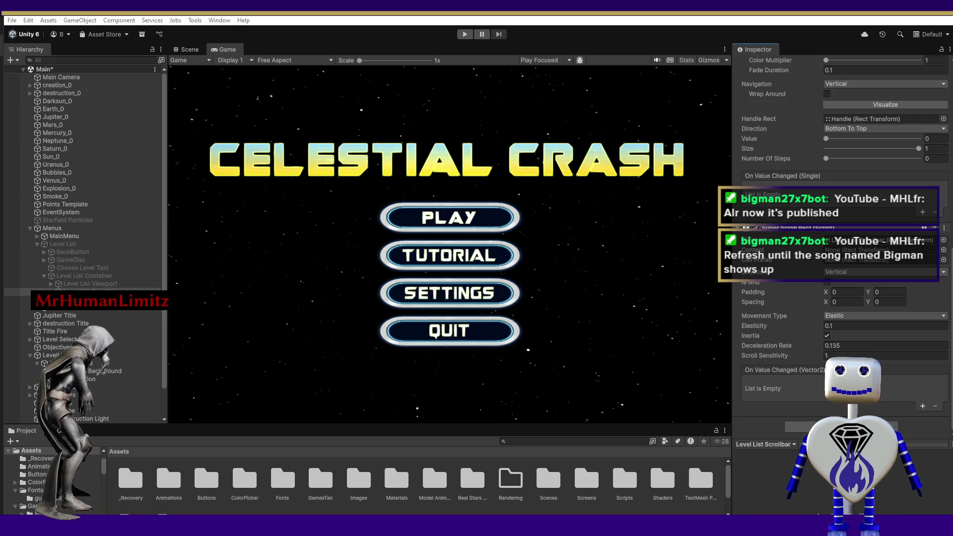
pyautogui.hotkey('alt', 'Tab')
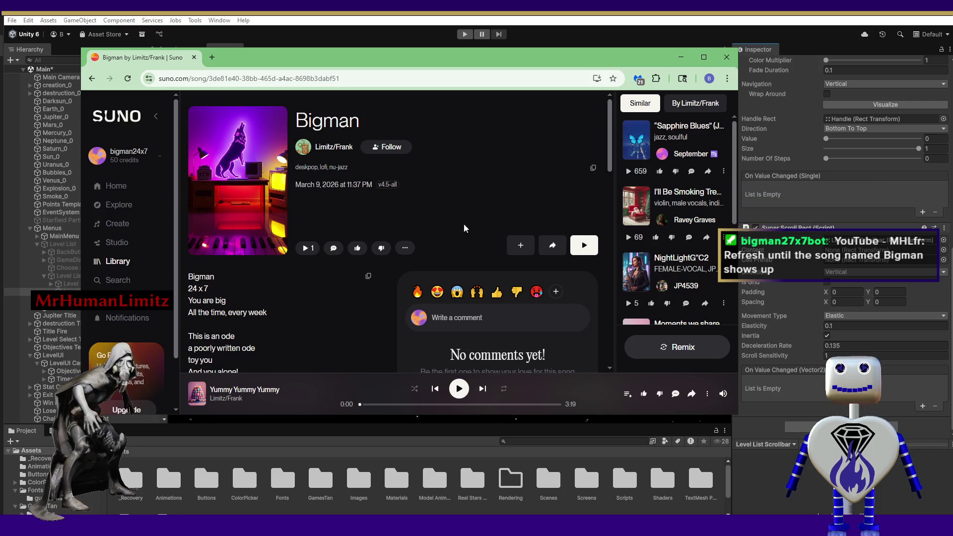
# - Play the Bigman song in Suno, then pause it and move the browser off-screen
pyautogui.scroll(-2, 606, 169)
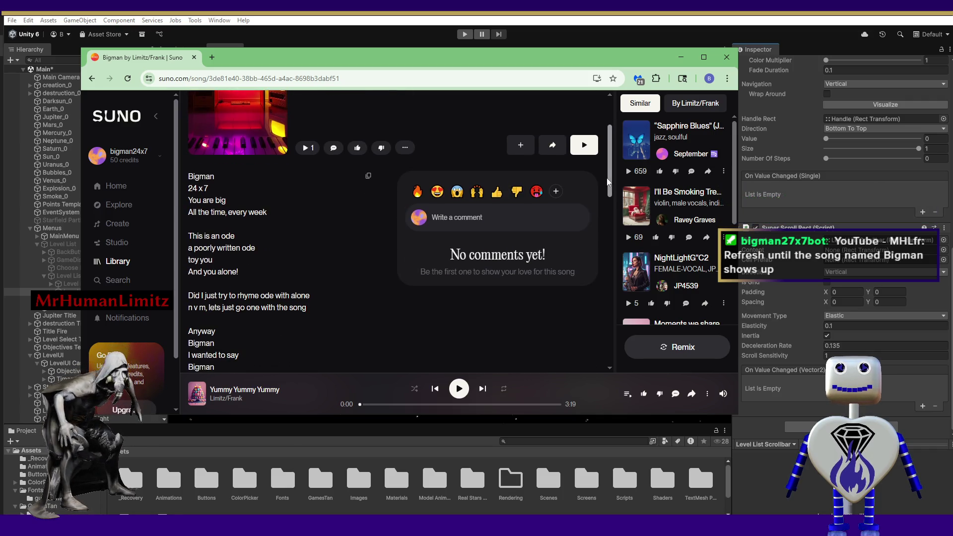
pyautogui.scroll(2, 608, 181)
pyautogui.scroll(-4, 613, 207)
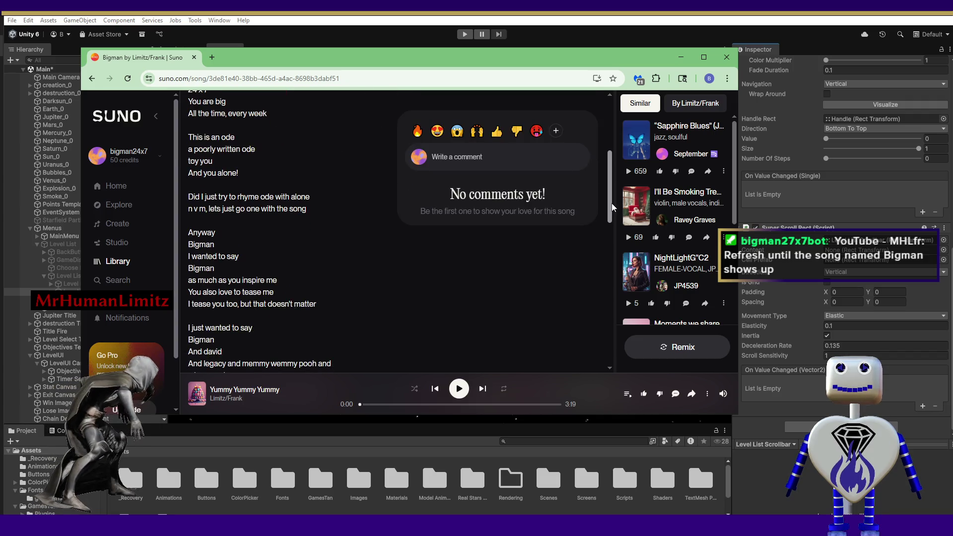
pyautogui.scroll(4, 614, 208)
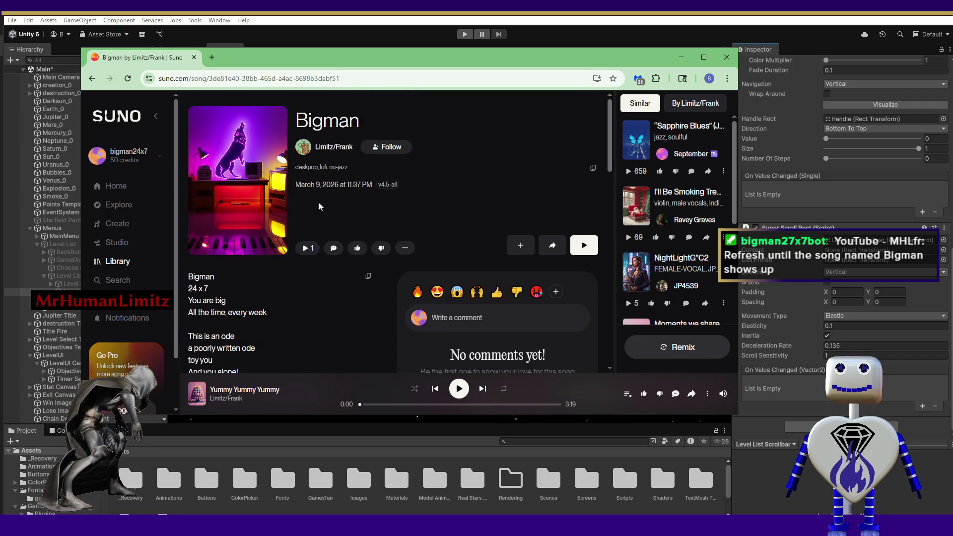
pyautogui.click(586, 246)
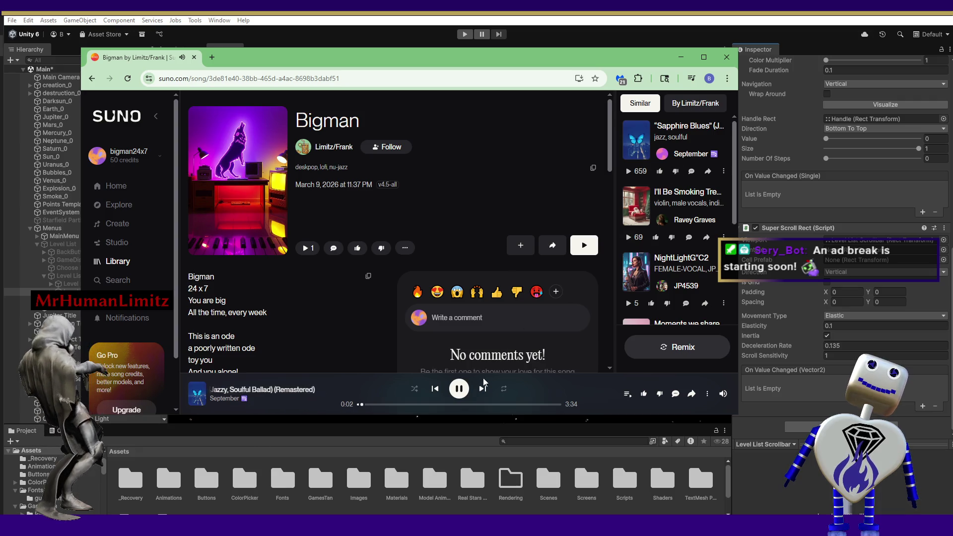
pyautogui.click(459, 394)
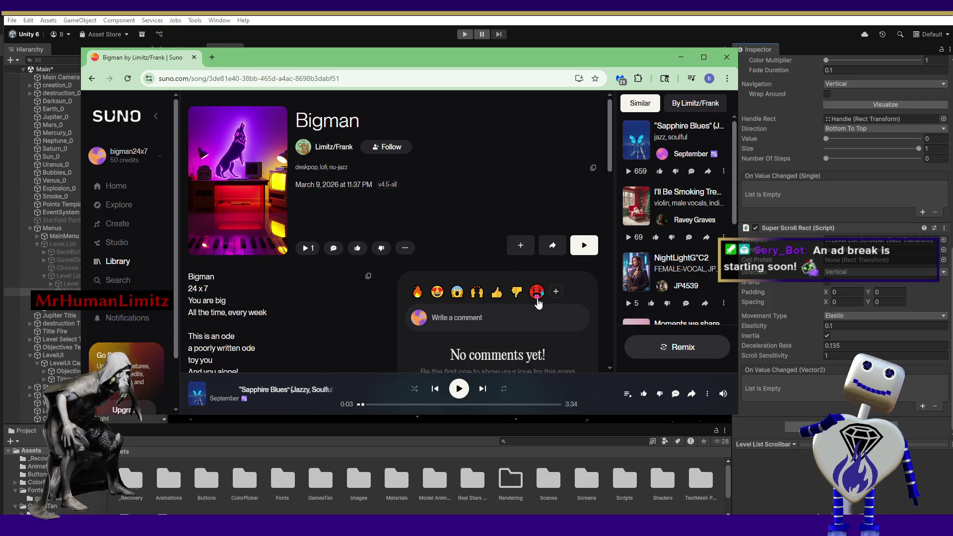
pyautogui.moveTo(556, 57); pyautogui.dragTo(640, 535)
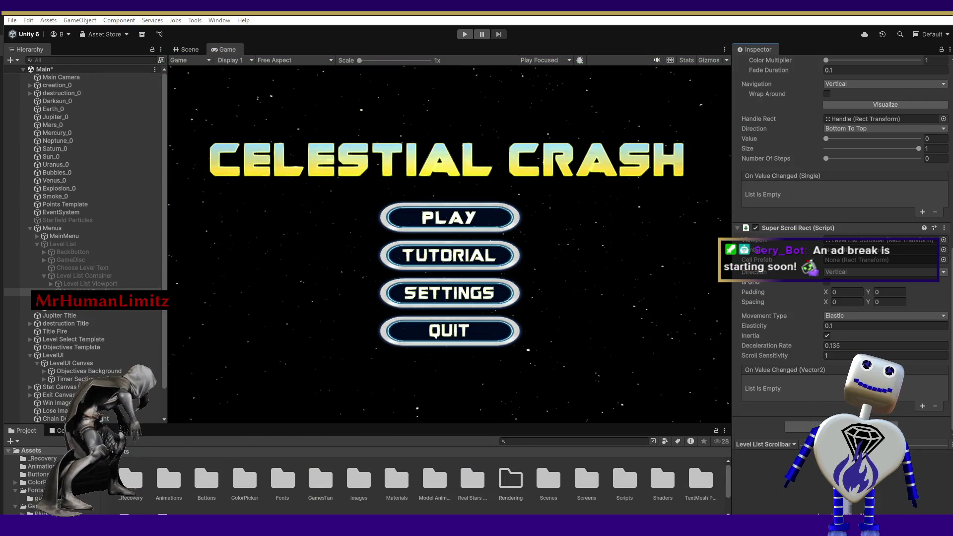